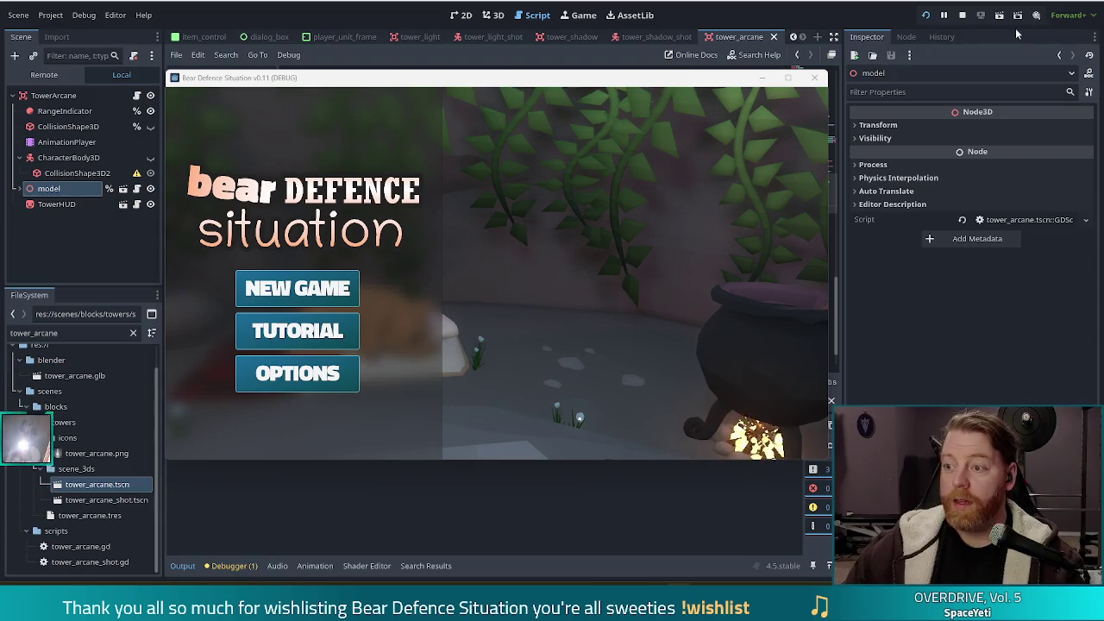
Stop the running game and put the caret at the end of line 76 in the script.
left_click(964, 17)
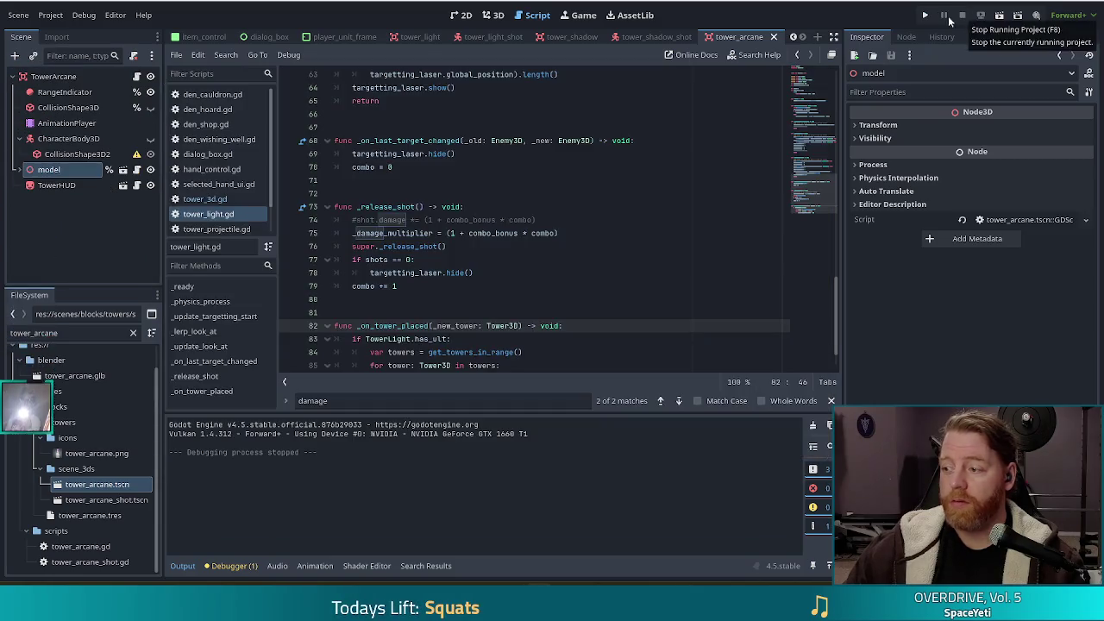
left_click(501, 246)
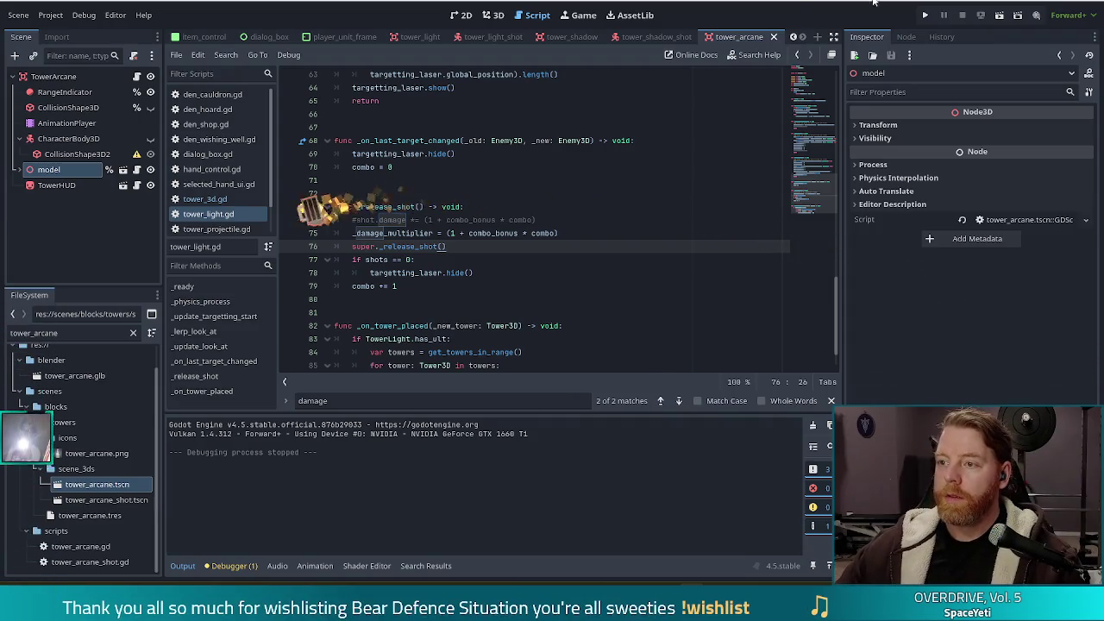
left_click(925, 15)
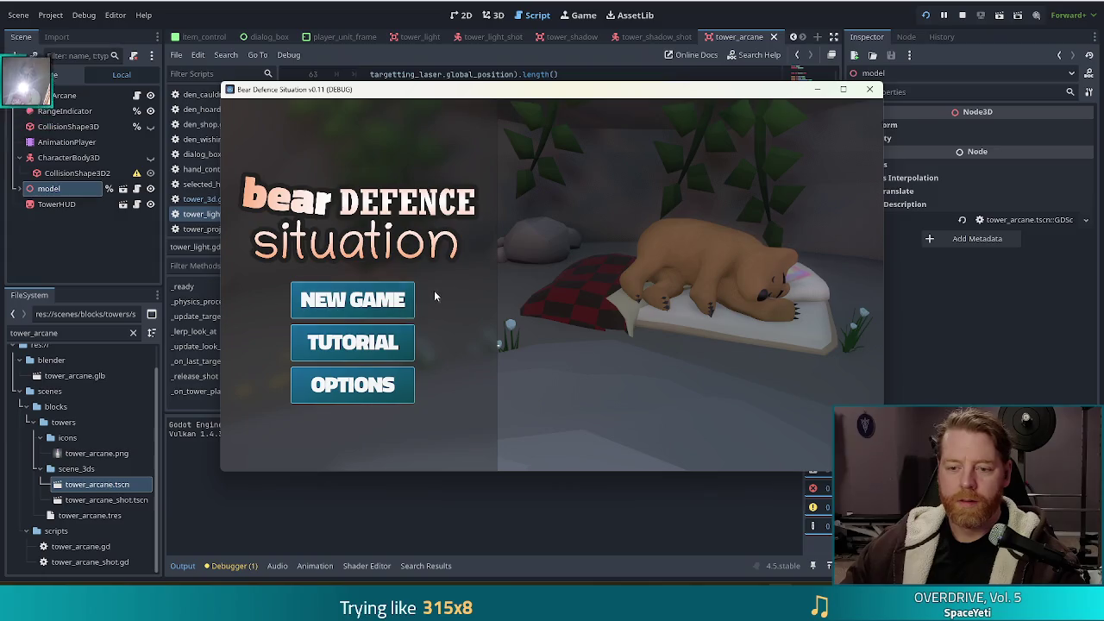
Choose NEW GAME on the title menu to reach the hub with the portal.
left_click(378, 306)
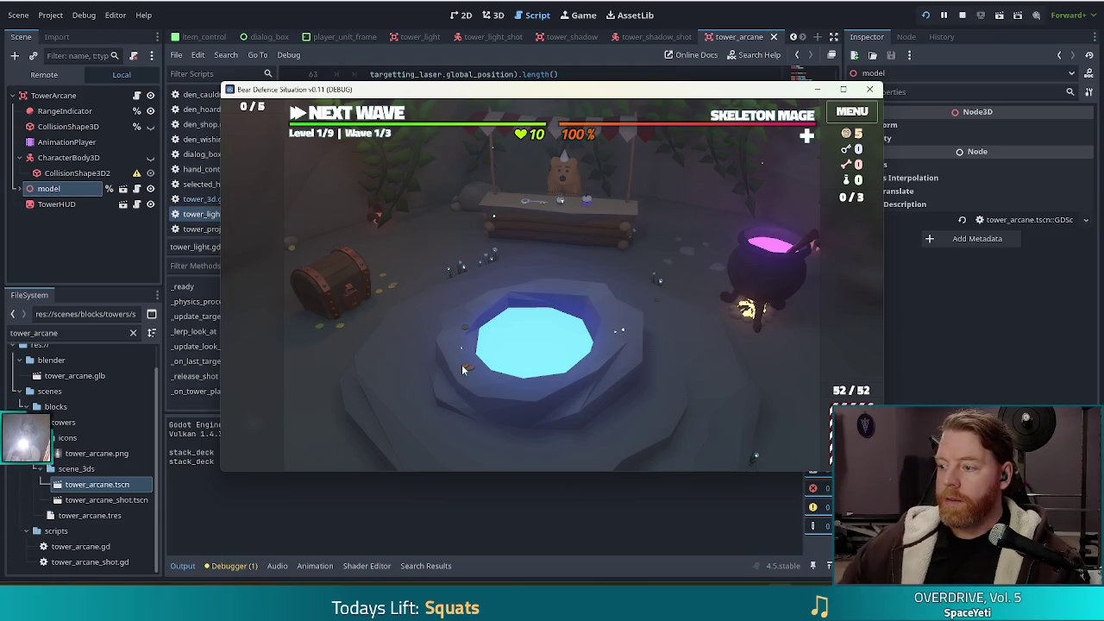
Enter Level 1 through the portal and run the test_kit console cheat for 1005 gold.
left_click(505, 210)
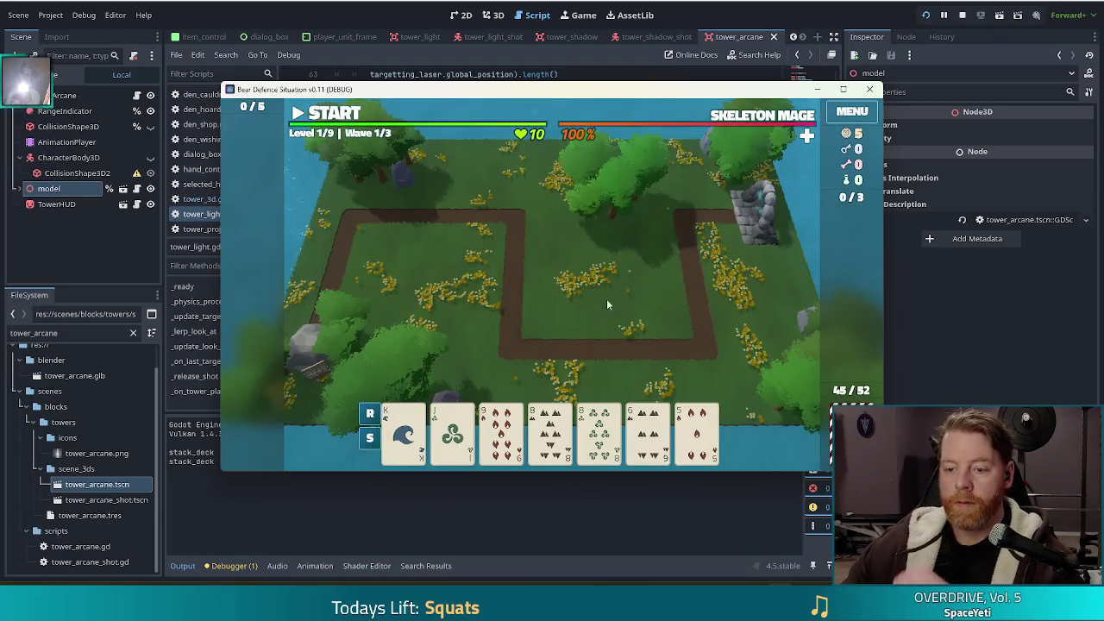
key("grave")
type("test_")
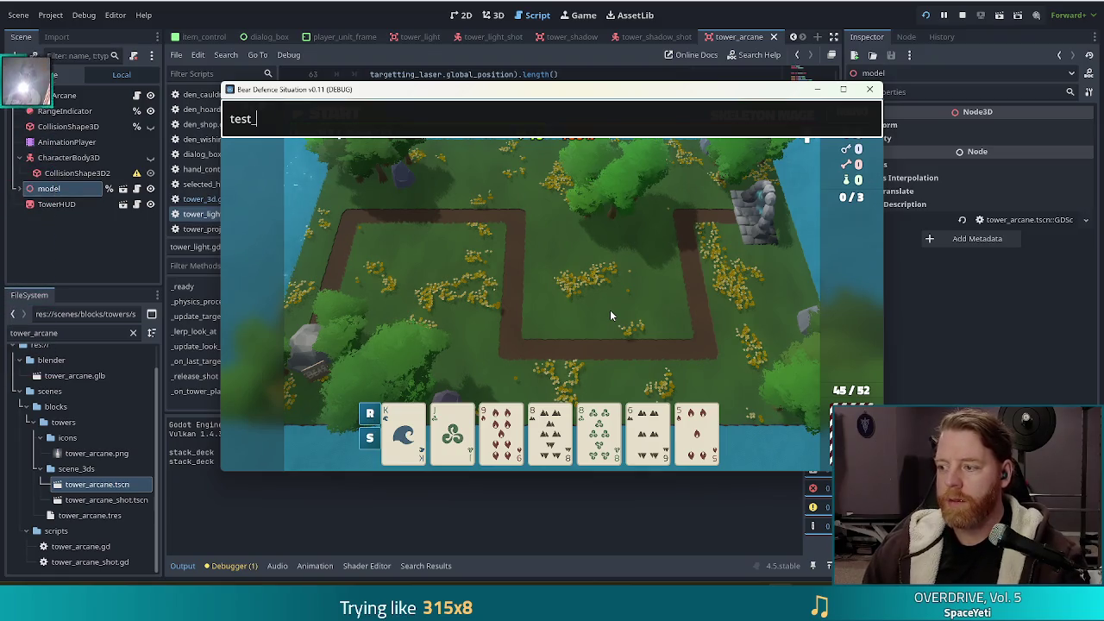
type("kit")
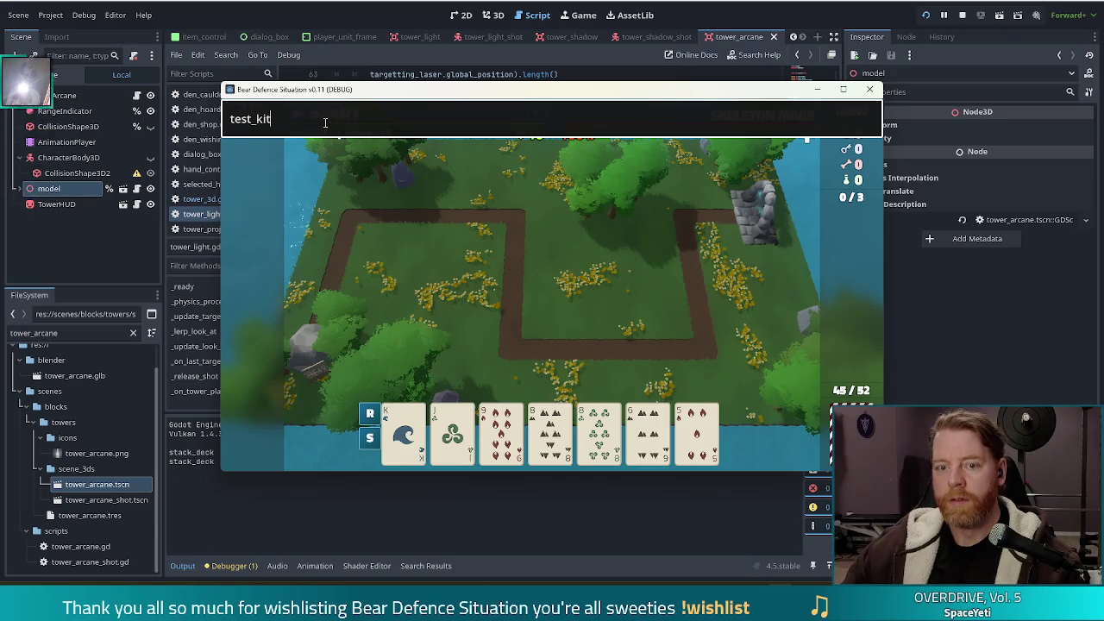
key("Return")
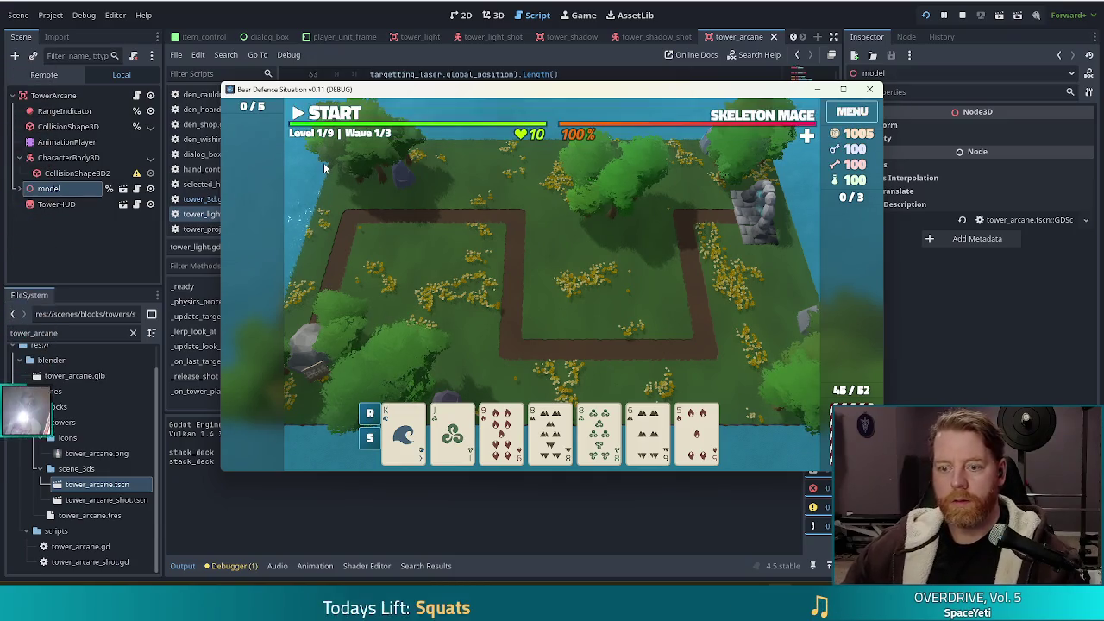
Play a pair of 8 cards to build a Shadow Tower inside the path loop.
left_click(550, 431)
left_click(600, 431)
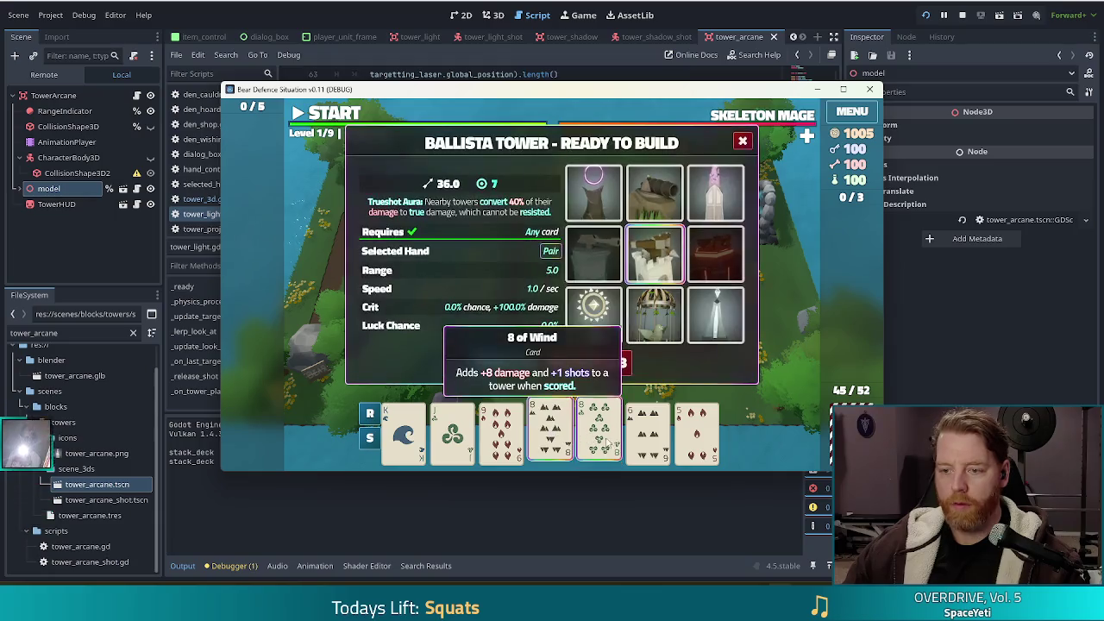
left_click(592, 191)
left_click(505, 362)
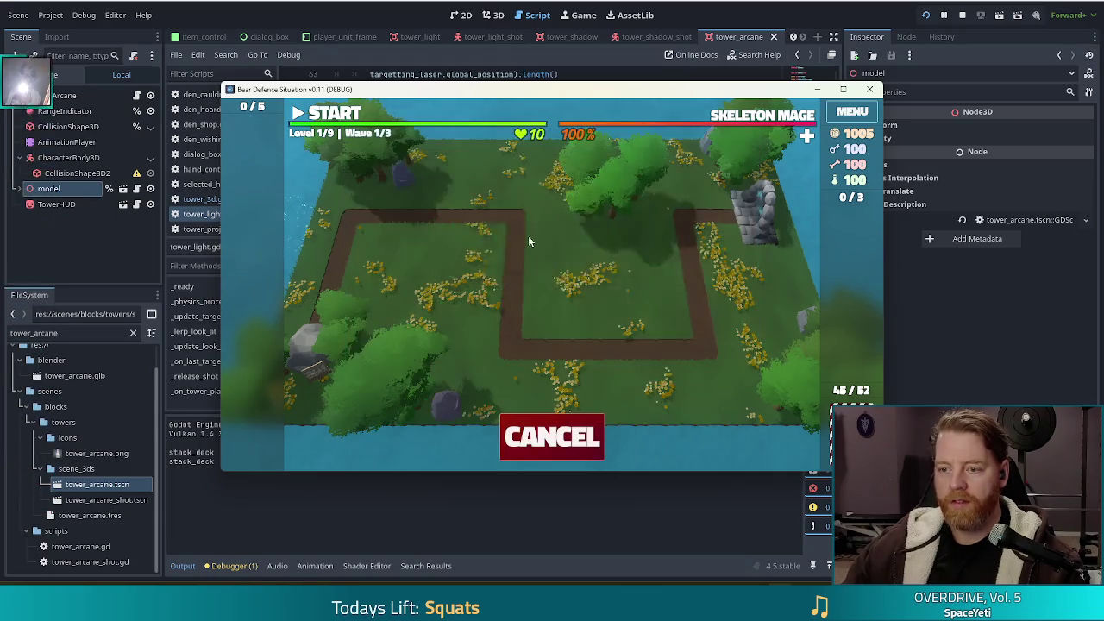
left_click(652, 309)
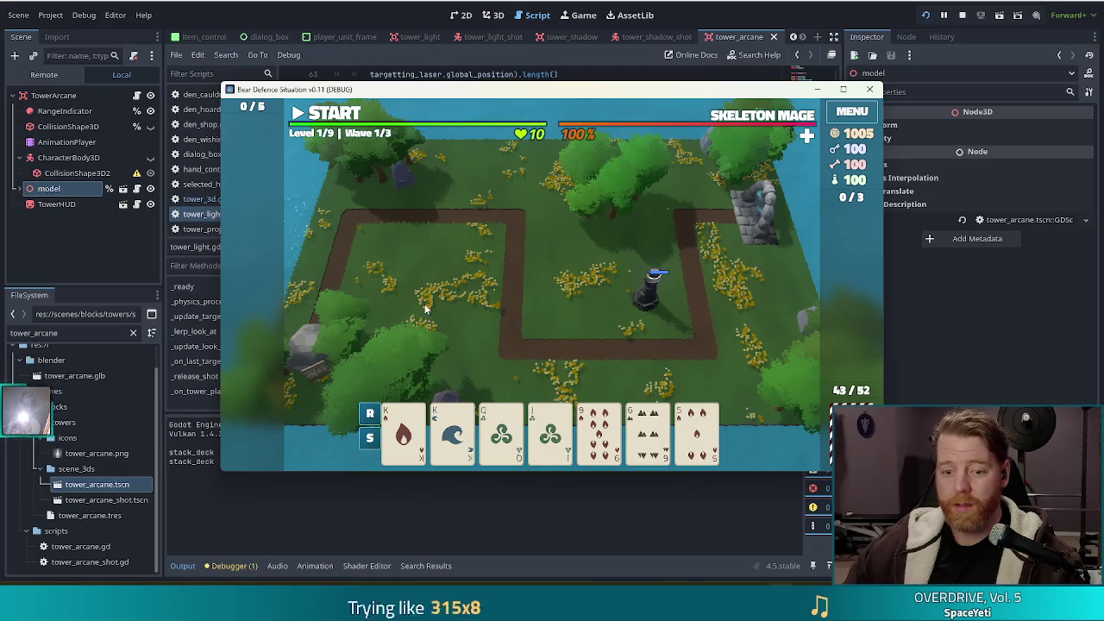
Start the first wave, stop the game, and switch to the player_unit_frame scene.
left_click(328, 114)
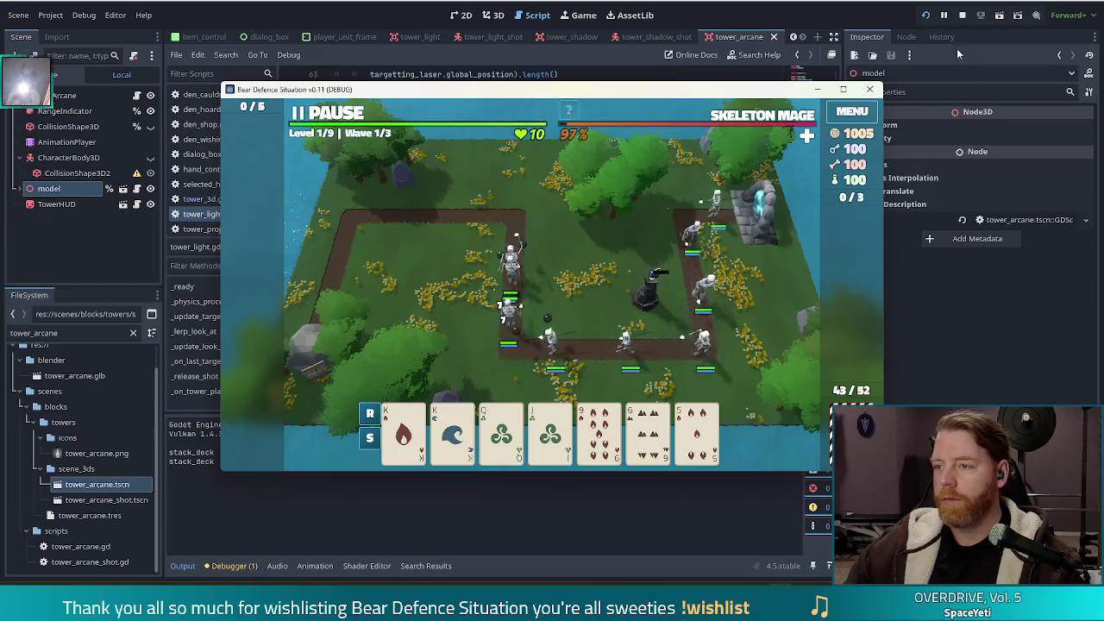
left_click(963, 15)
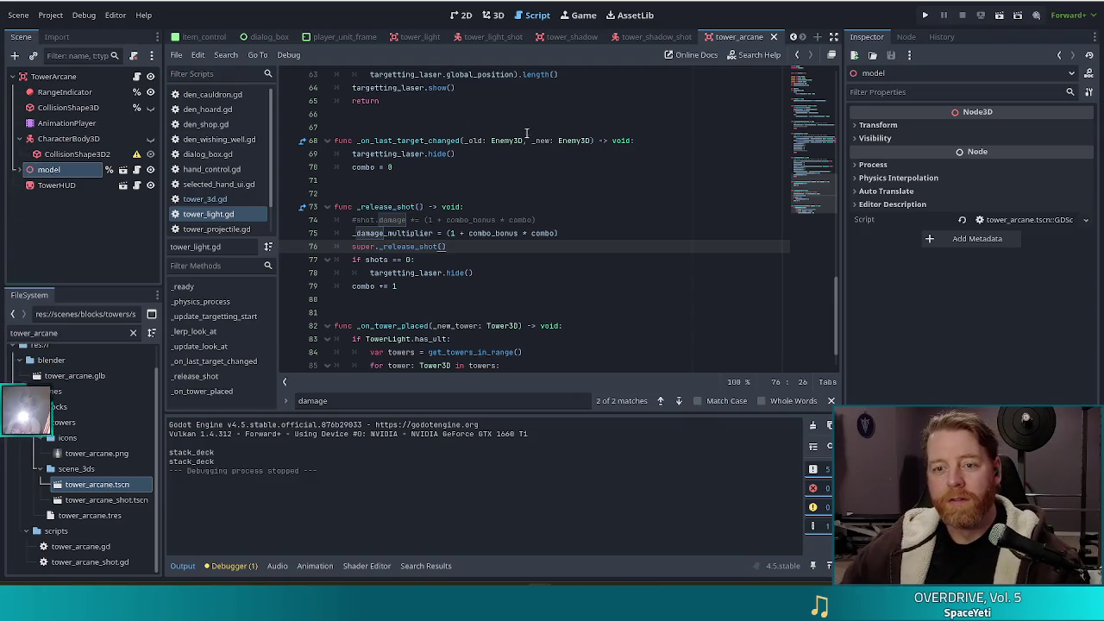
left_click(352, 37)
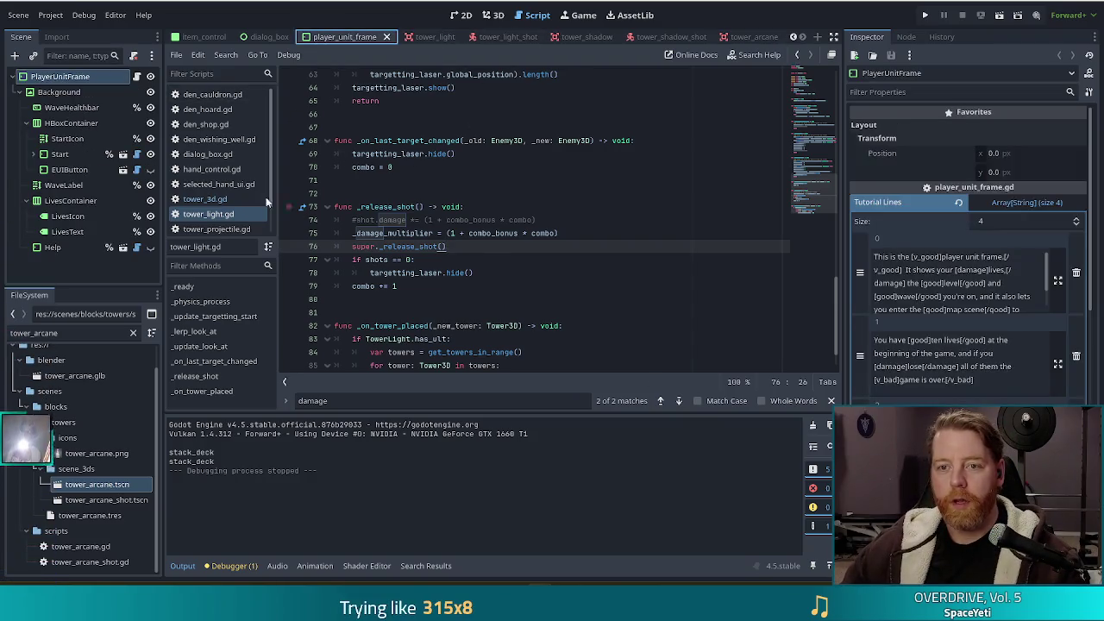
Show player_unit_frame in 2D, framing the full NEXT WAVE frame, then begin adding a child node.
left_click(464, 15)
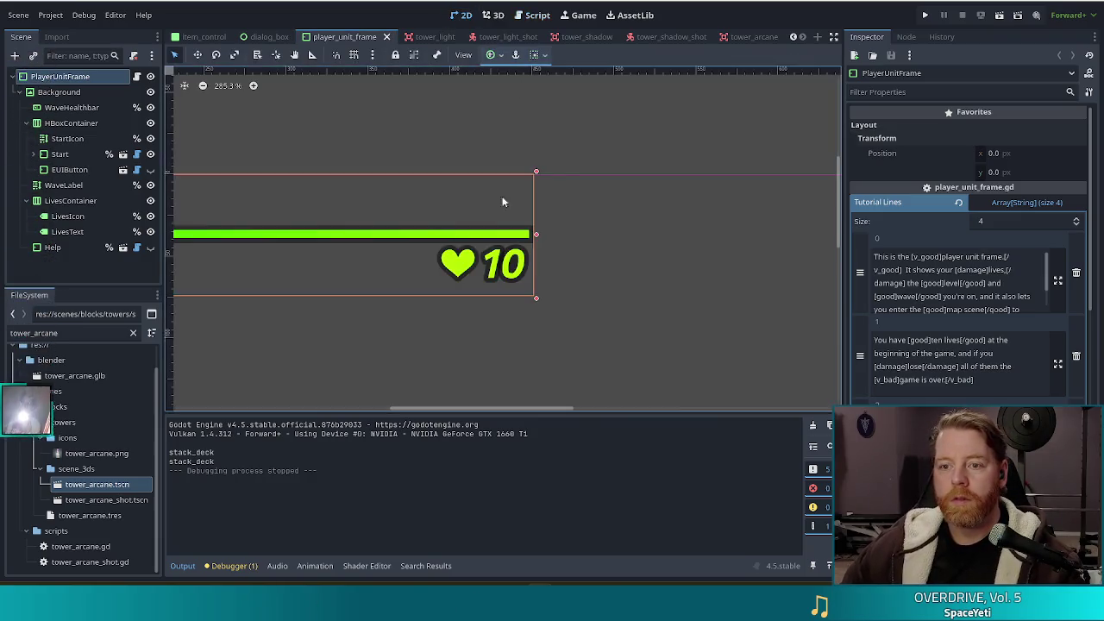
scroll(530, 265, "down", 2)
left_click_drag(345, 343, 475, 306)
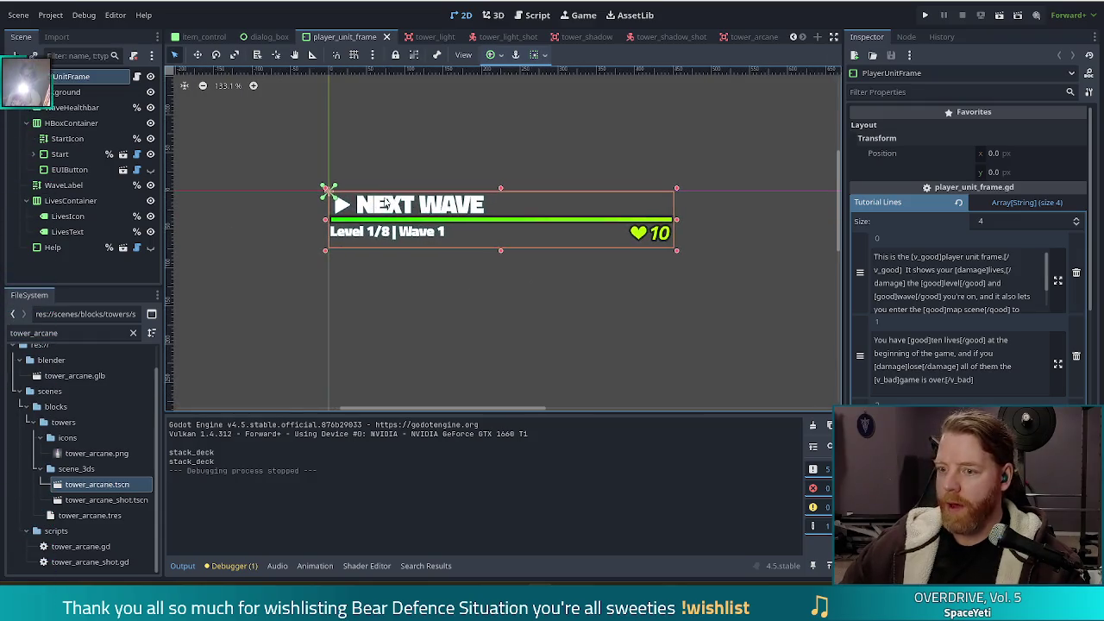
scroll(530, 298, "right", 2)
scroll(530, 298, "down", 1)
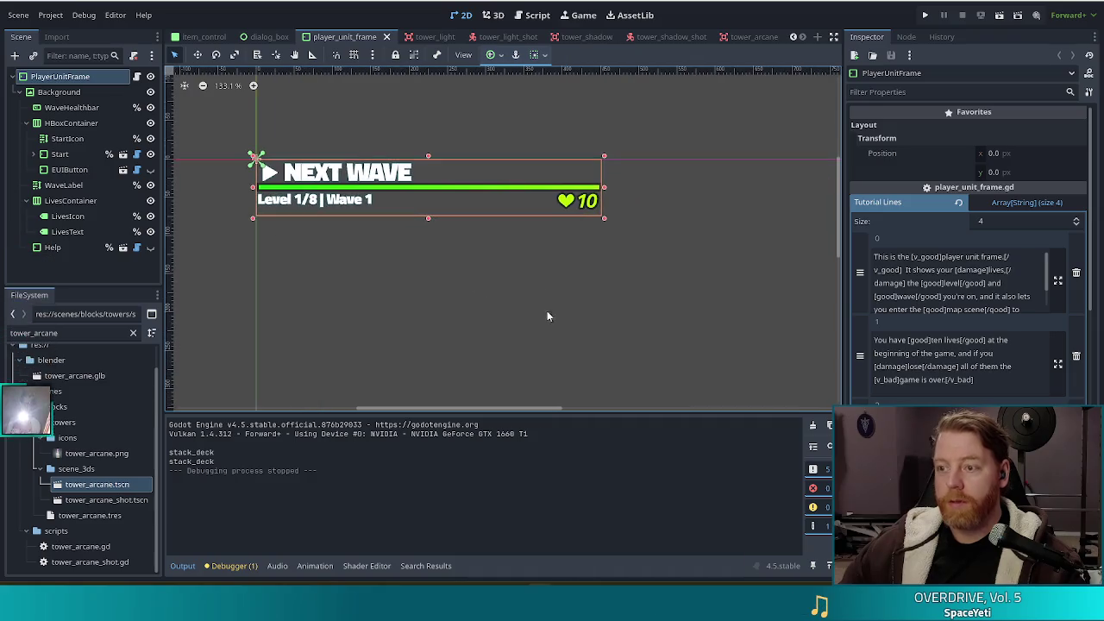
scroll(624, 286, "down", 1)
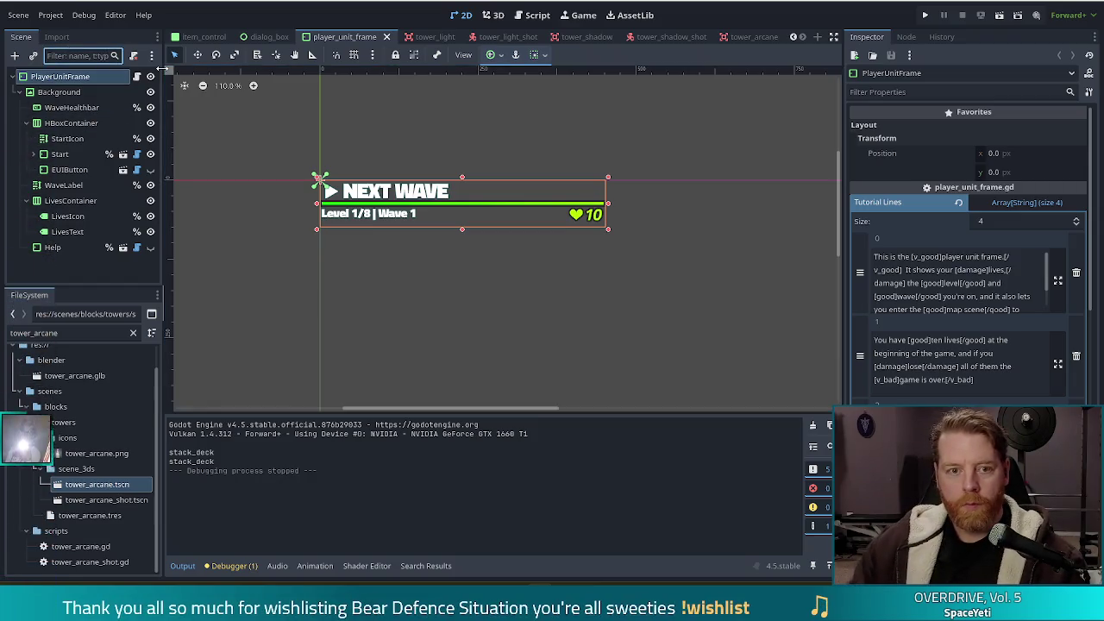
left_click(13, 55)
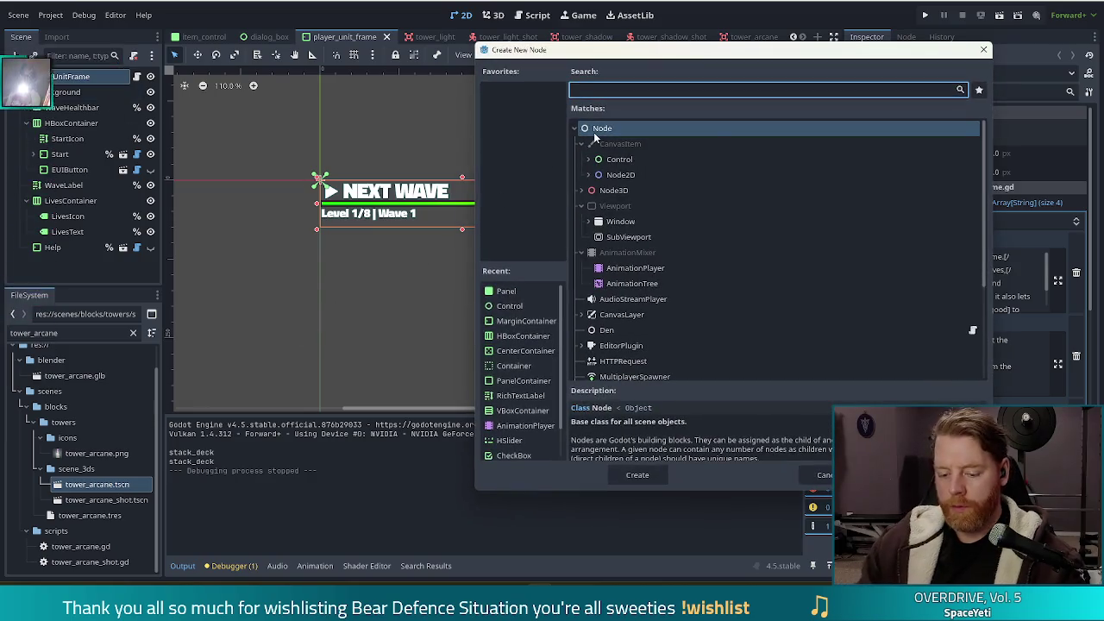
Add a RichTextLabel node with the text 'GAME PAUSED'.
type("rich")
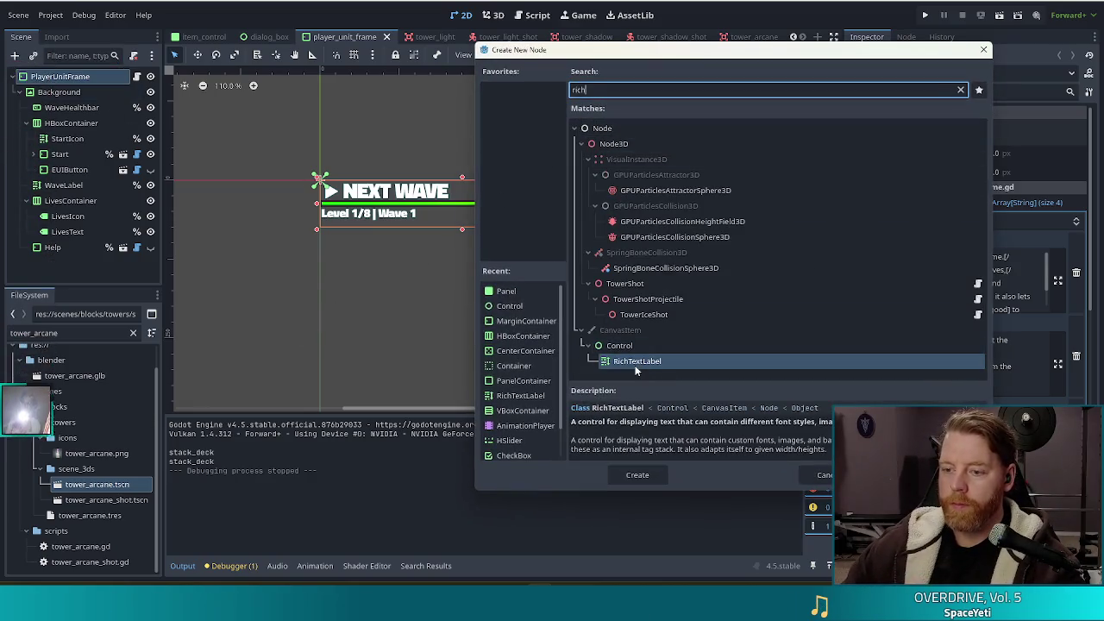
double_click(635, 362)
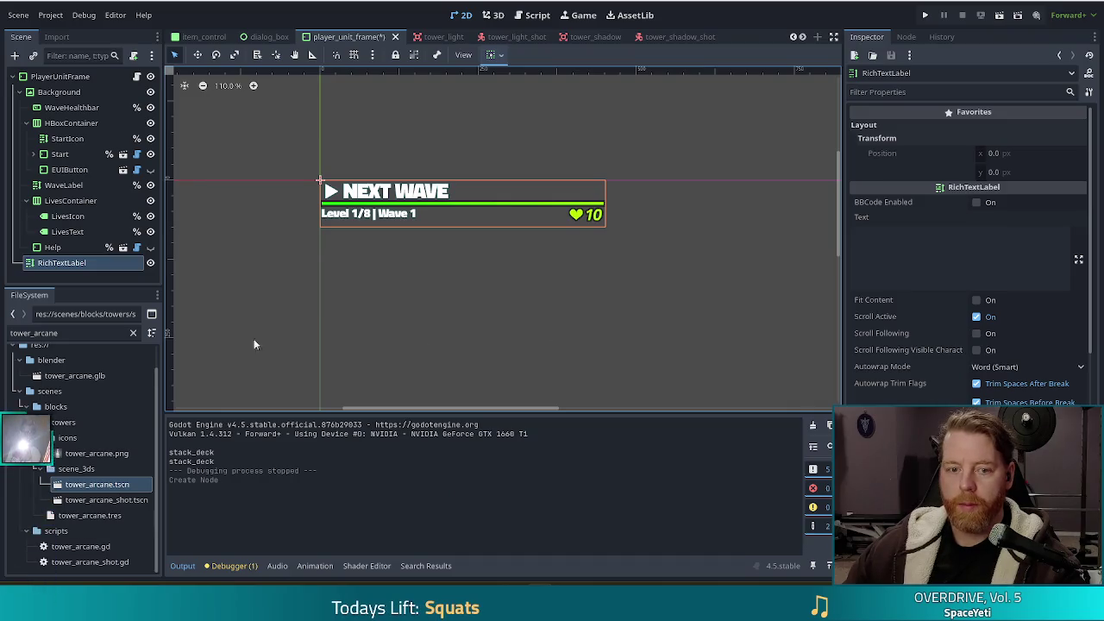
left_click(934, 250)
type("GAME PAUSED")
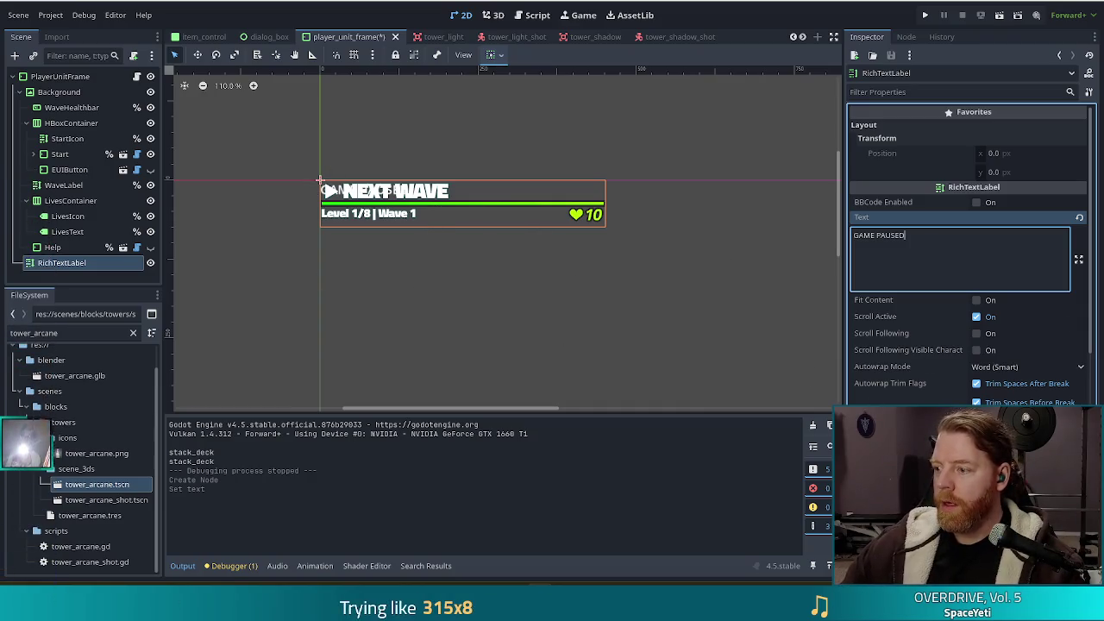
Centre the label's text both horizontally and vertically.
scroll(906, 289, "down", 3)
left_click(991, 354)
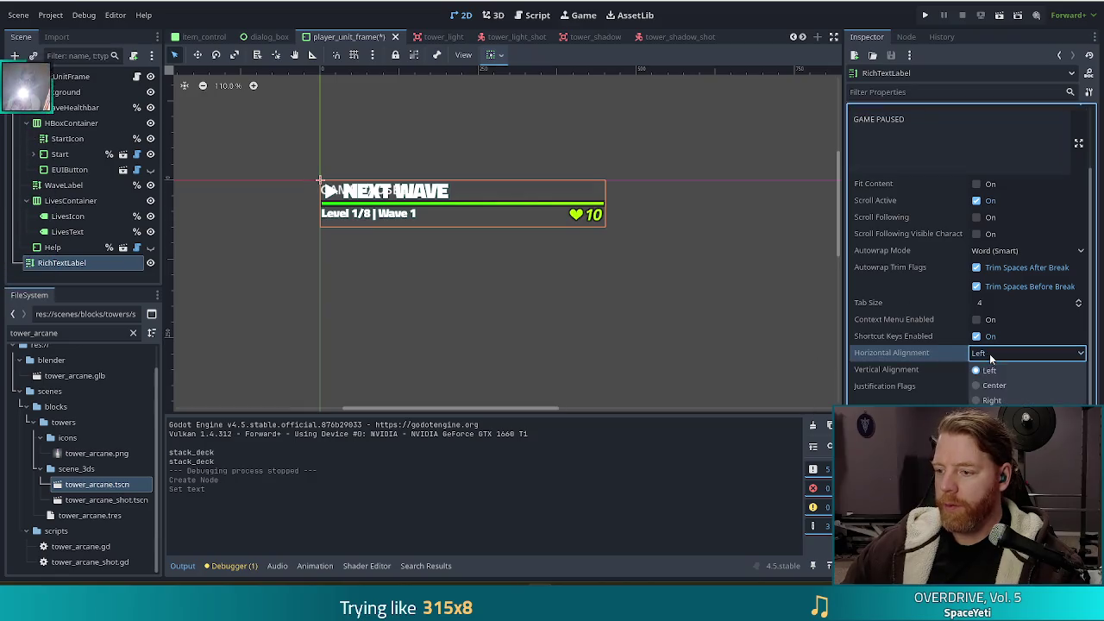
left_click(994, 386)
left_click(1018, 369)
left_click(994, 402)
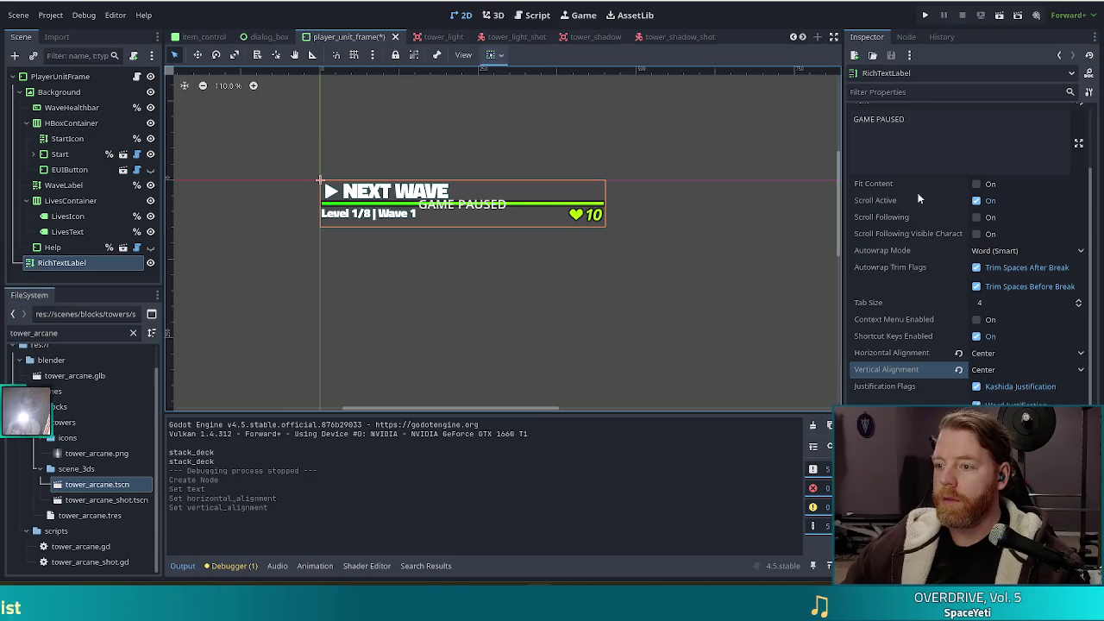
Enable Visibility > Top Level on the label.
scroll(863, 220, "up", 3)
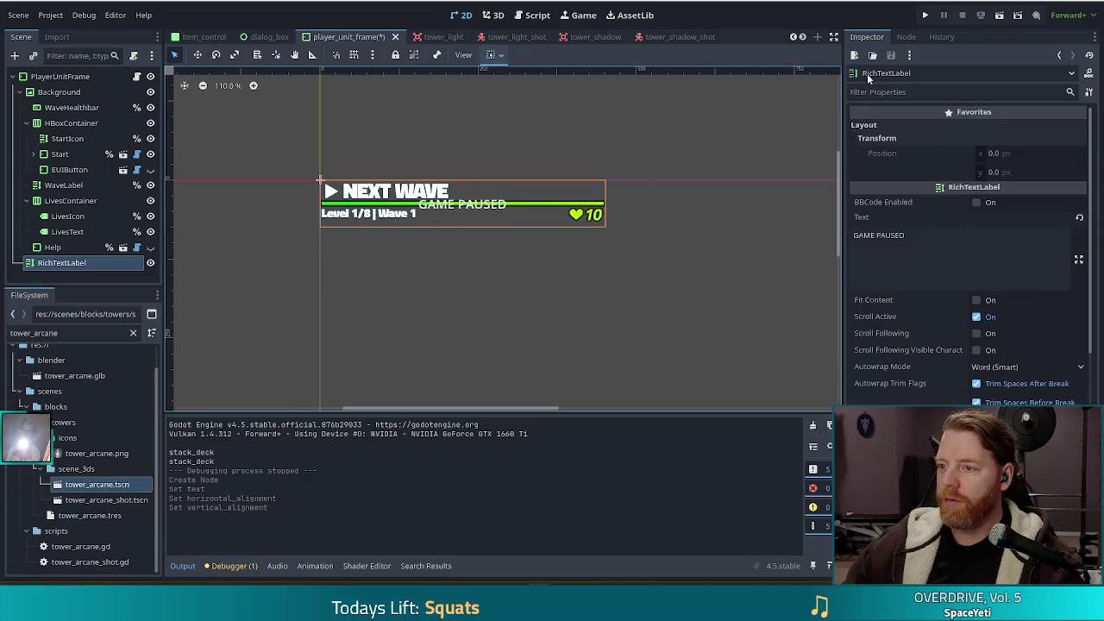
left_click(908, 93)
type("top")
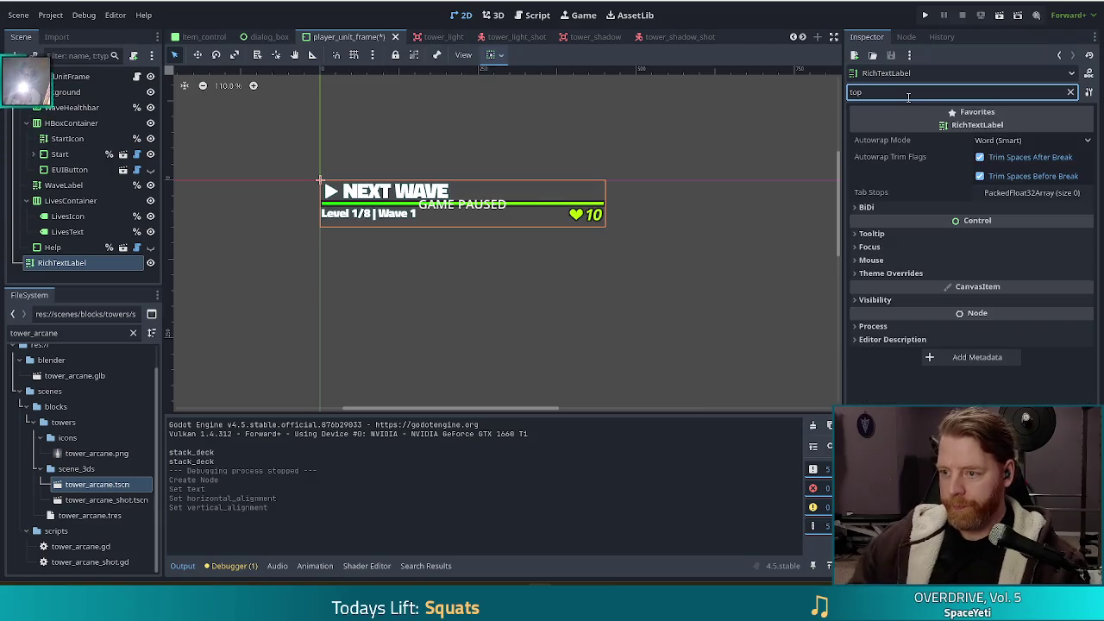
left_click(904, 299)
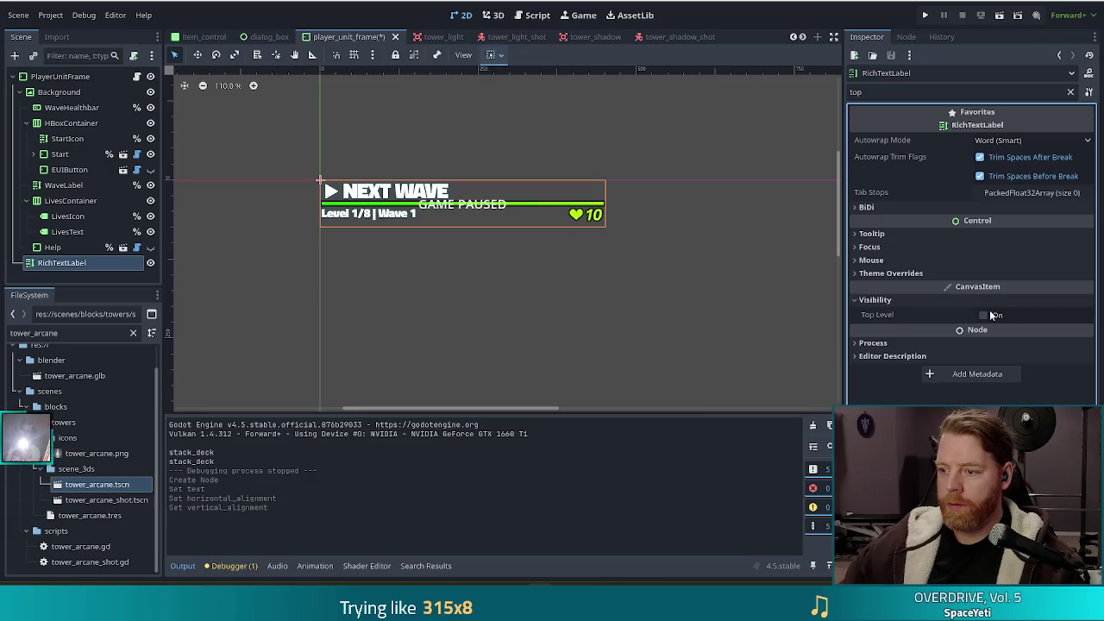
left_click(983, 316)
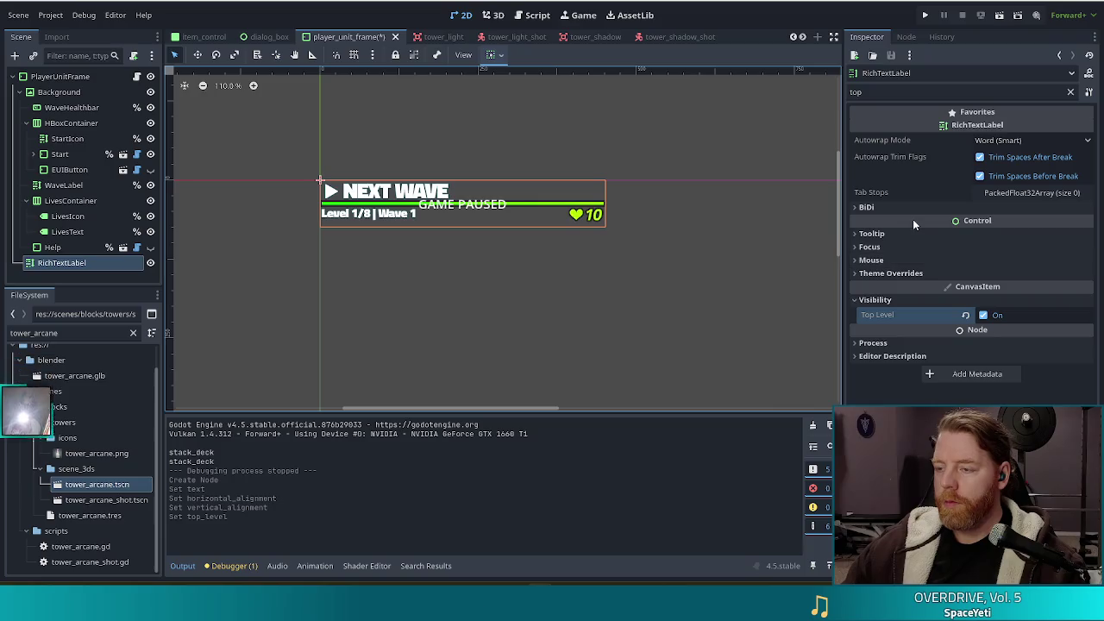
Set the label's Ordering > Z Index to 1 and save the scene.
left_click(1070, 91)
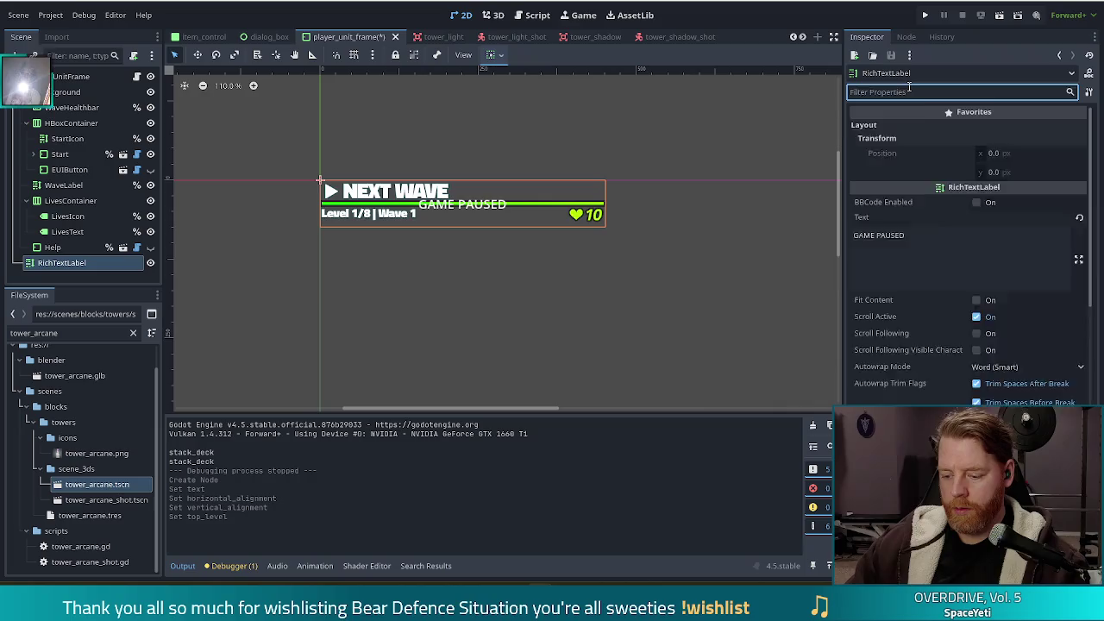
type("z in")
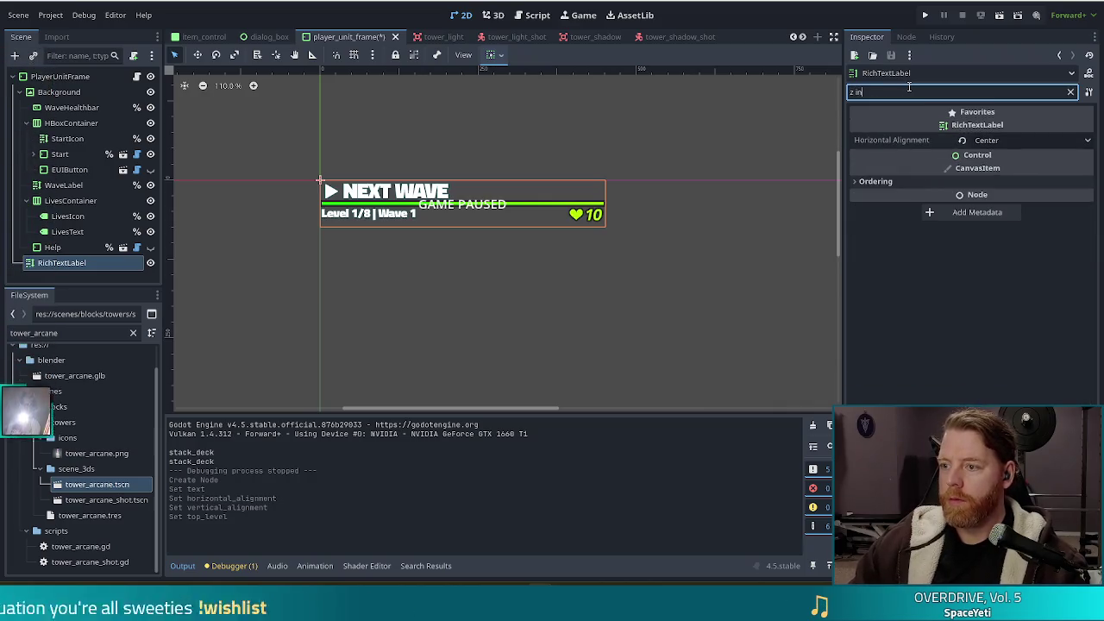
left_click(862, 183)
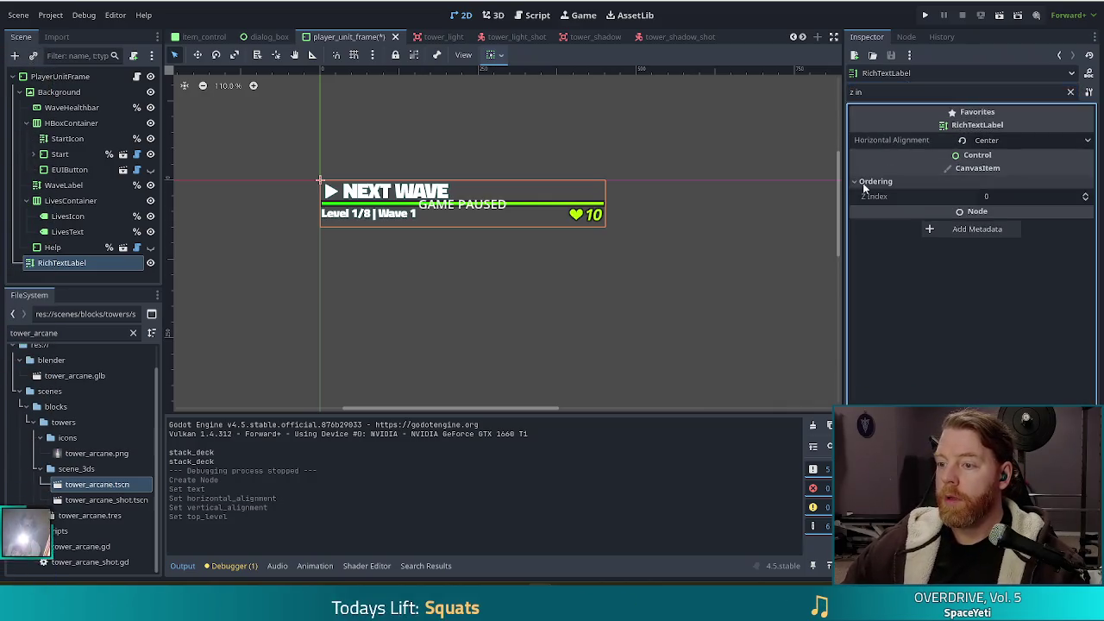
left_click(1017, 193)
type("1")
key("Return")
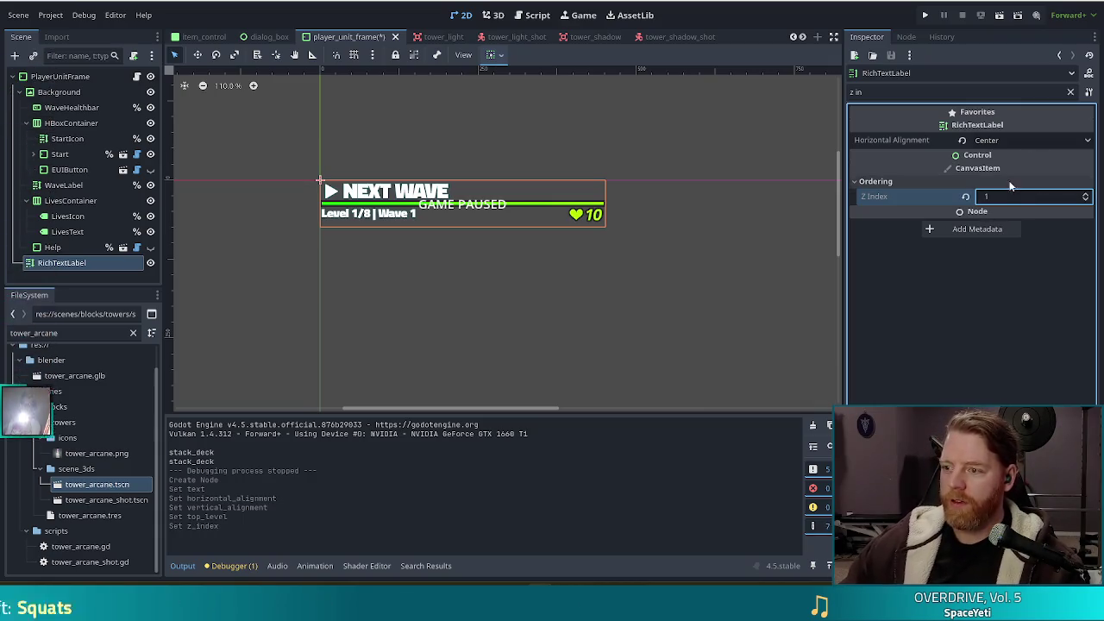
left_click(998, 198)
key("ctrl+s")
Clear the Inspector property filter and reselect the RichTextLabel node.
left_click(788, 320)
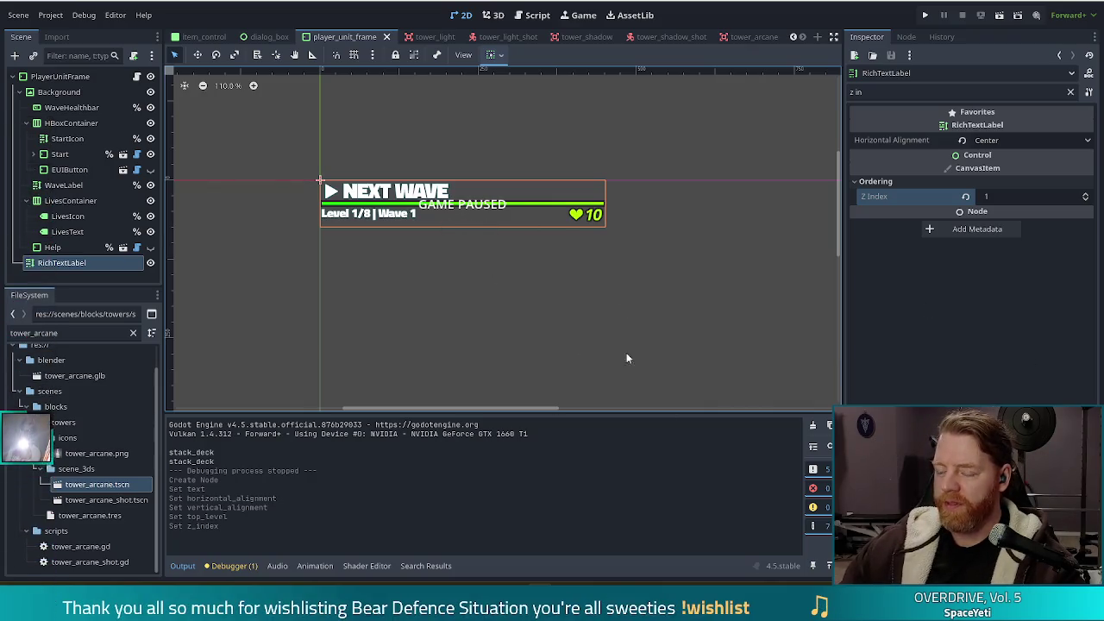
left_click(1072, 95)
left_click(1071, 92)
left_click(55, 270)
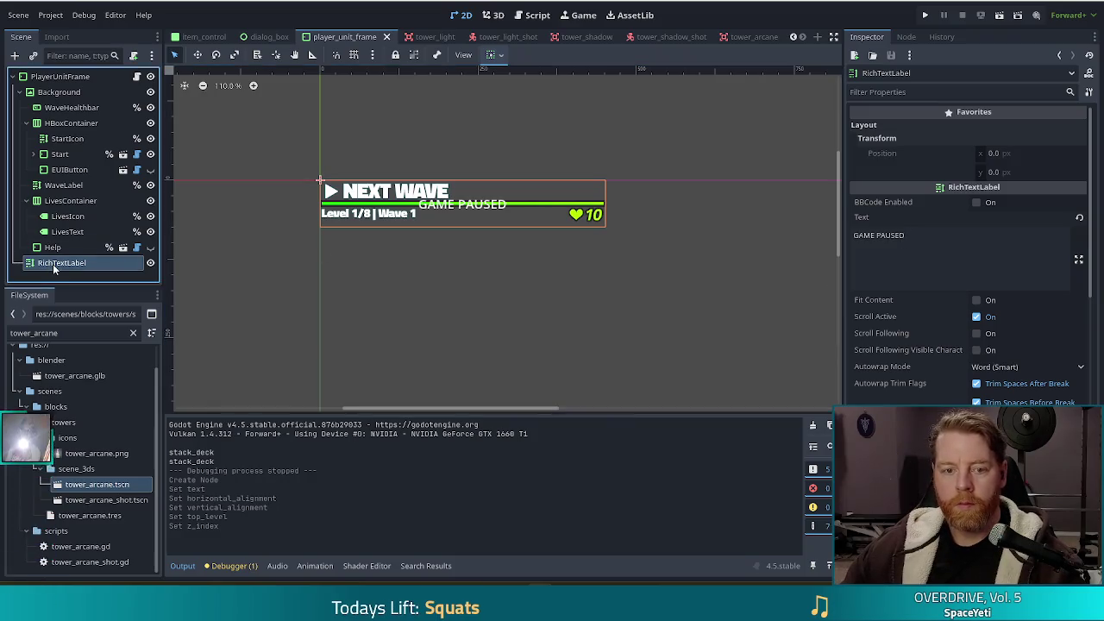
Rename the RichTextLabel node to PausedWarning.
key("F2")
type("Pau")
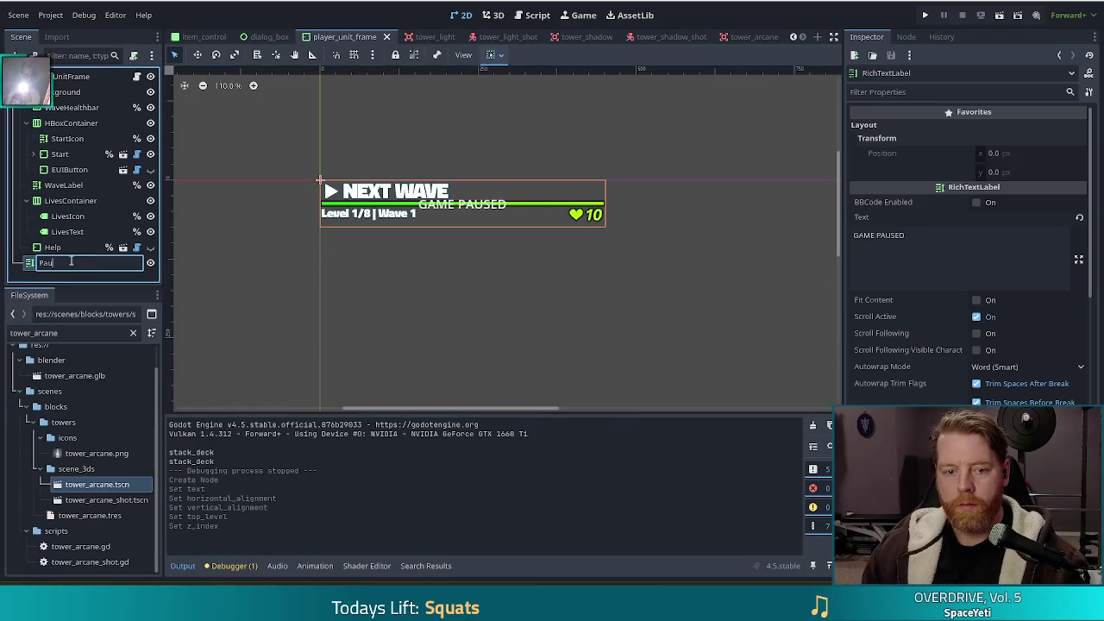
type("usedU")
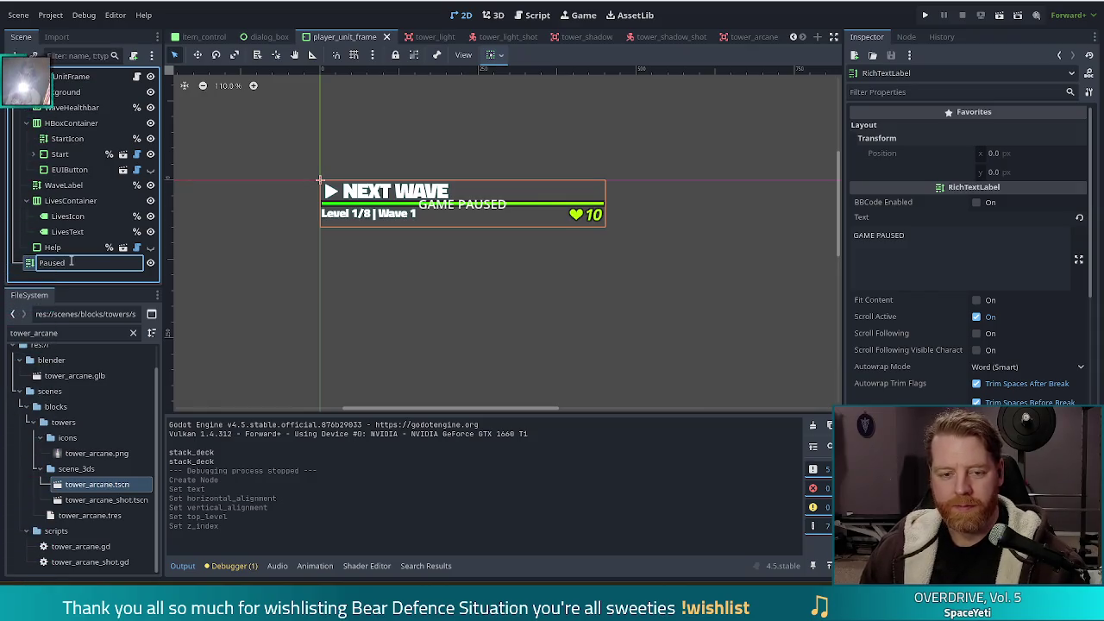
type("arning")
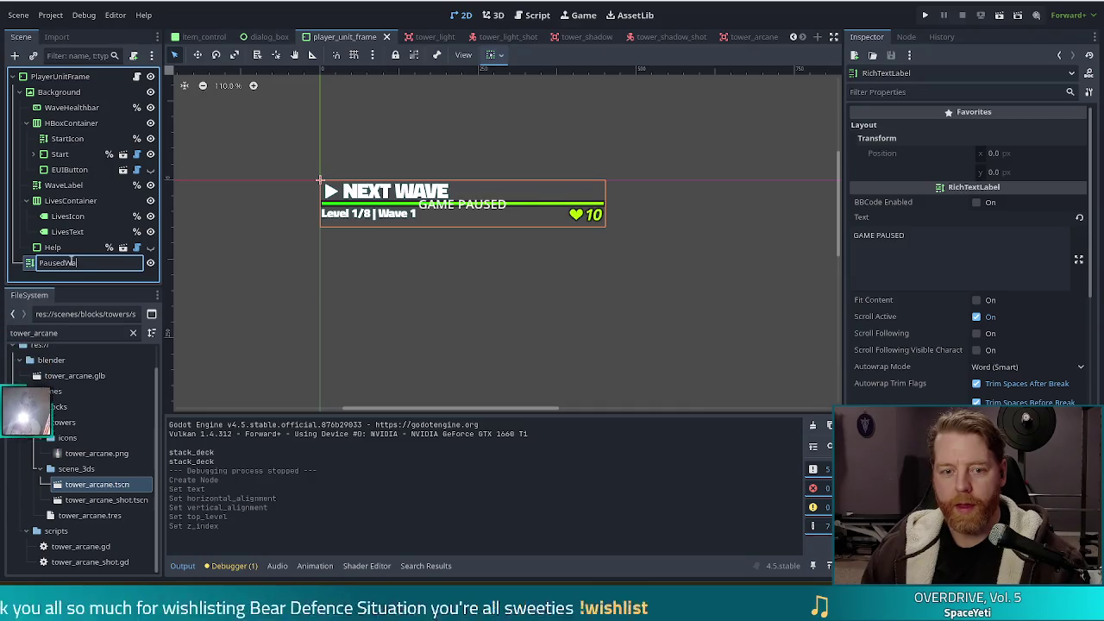
key("Return")
Turn on Access as Unique Name for PausedWarning.
right_click(72, 263)
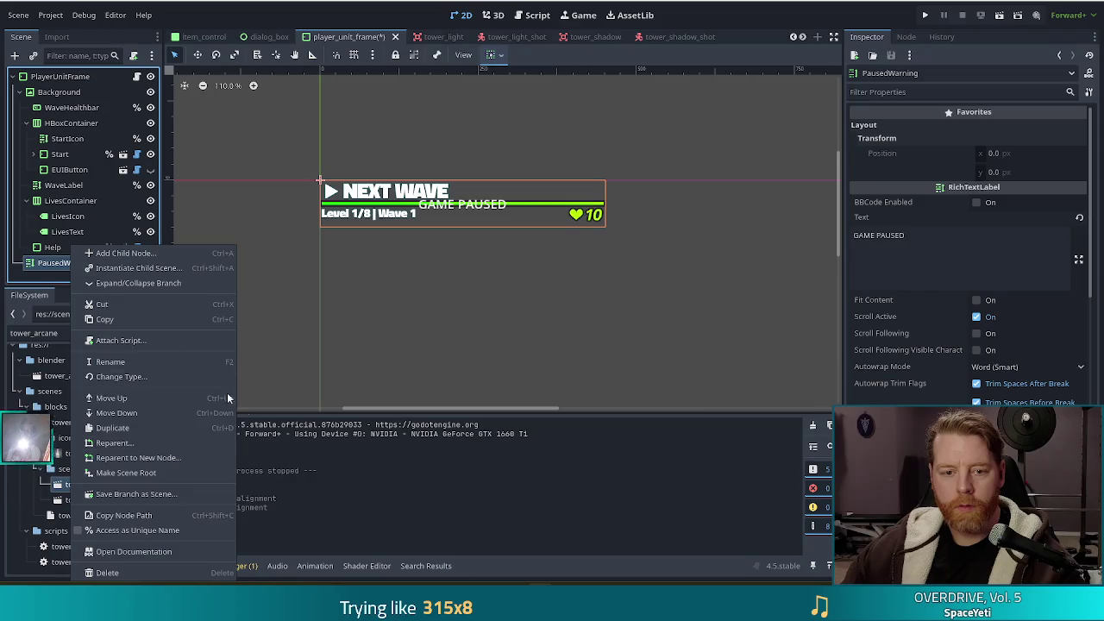
left_click(127, 515)
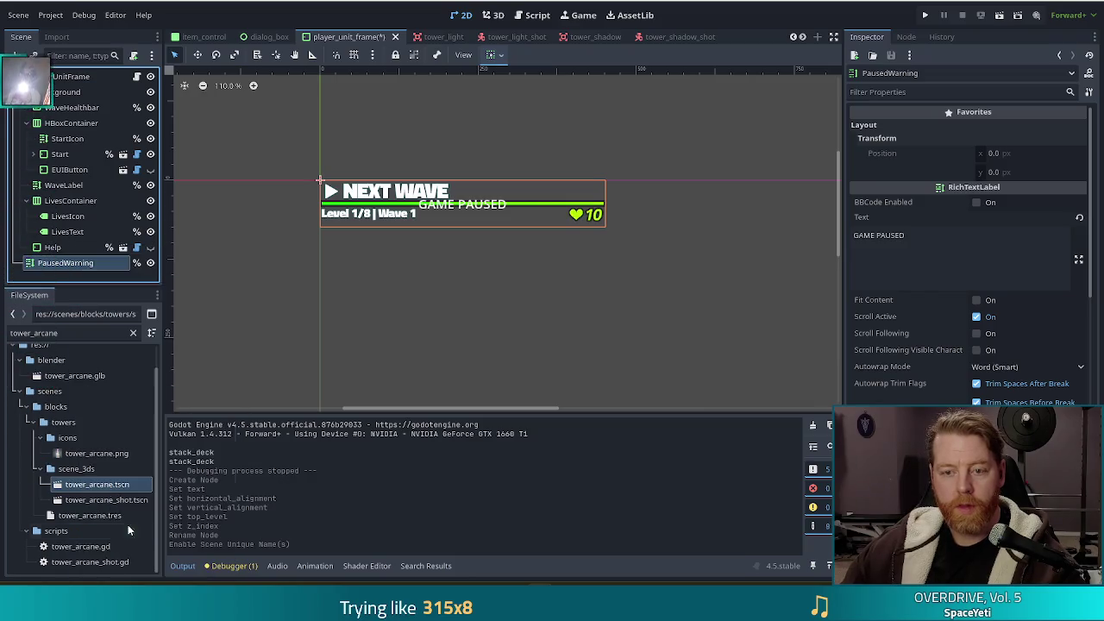
left_click(136, 77)
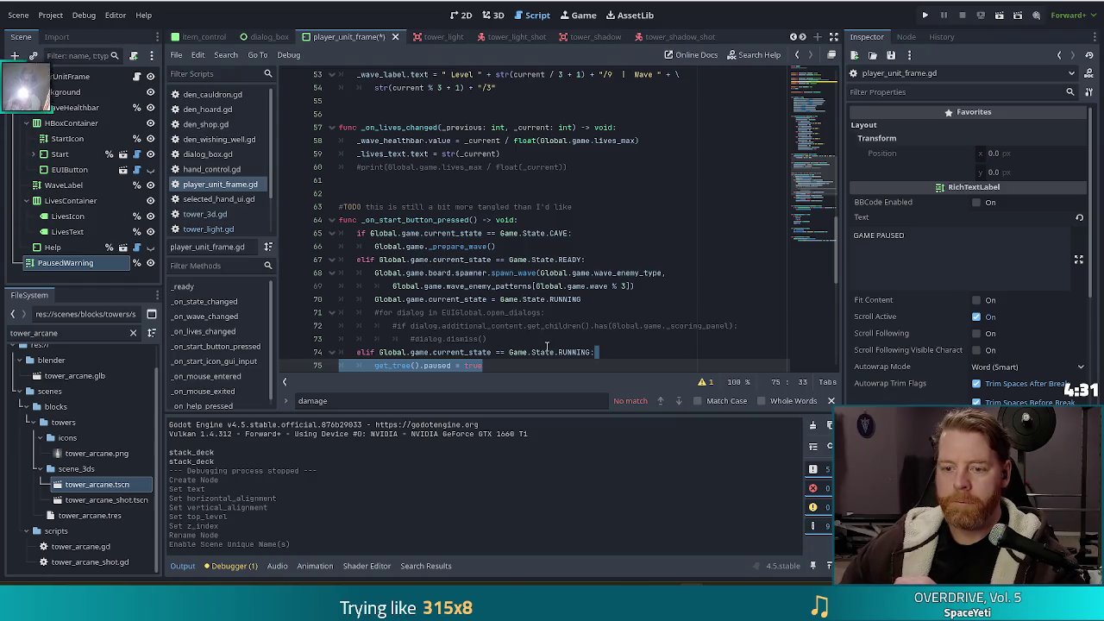
Browse player_unit_frame.gd and place the caret among the onready node references.
scroll(546, 346, "down", 1)
left_click(469, 298)
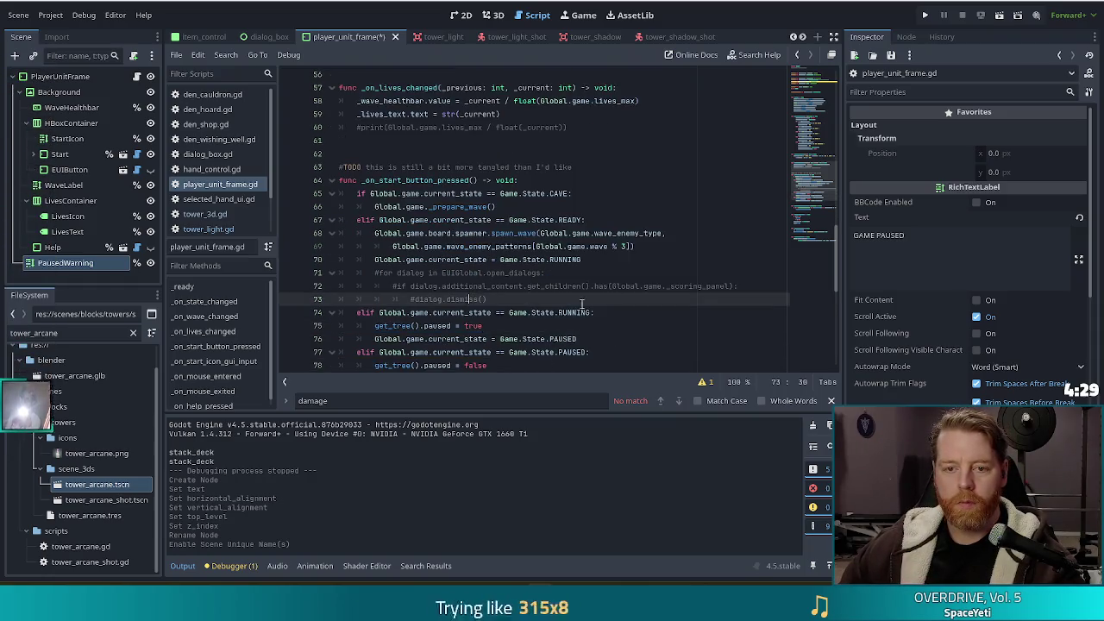
left_click(206, 184)
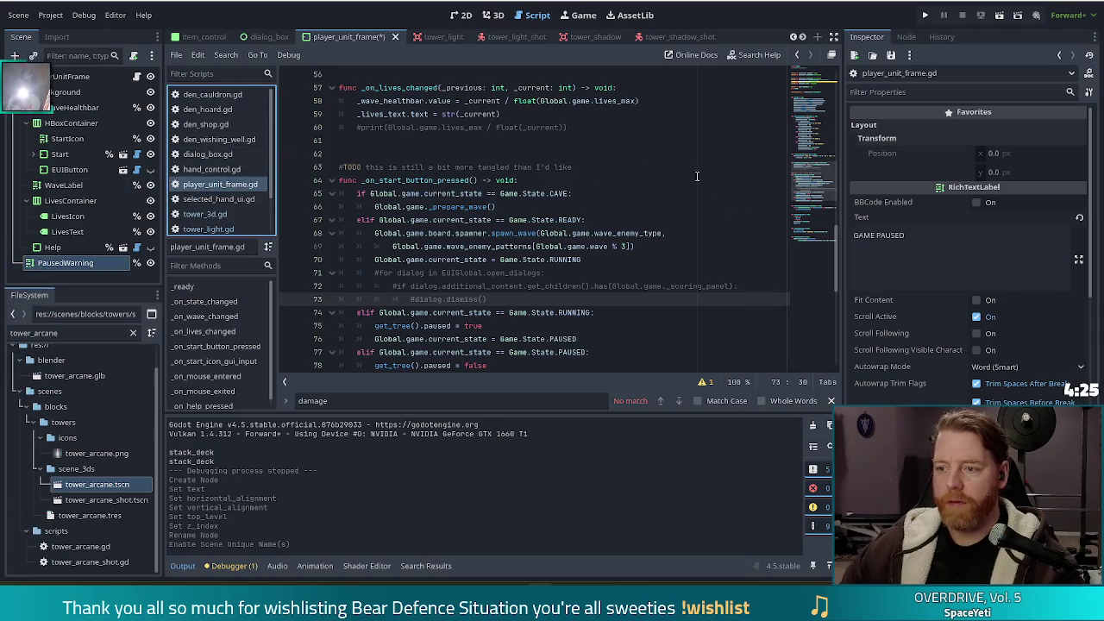
scroll(682, 171, "up", 15)
left_click(552, 163)
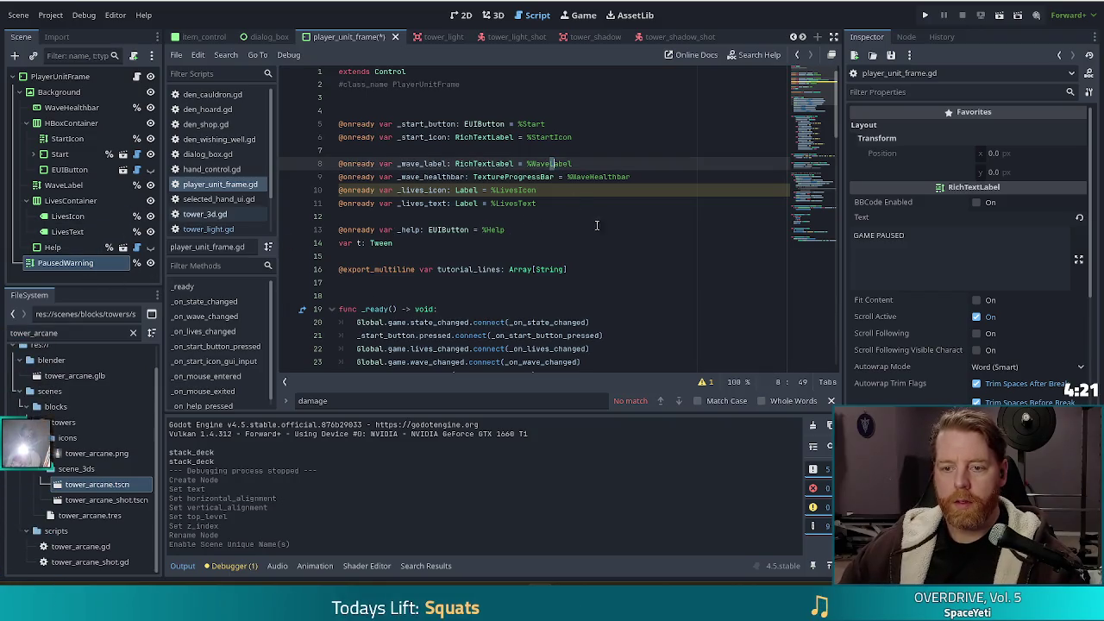
left_click(567, 204)
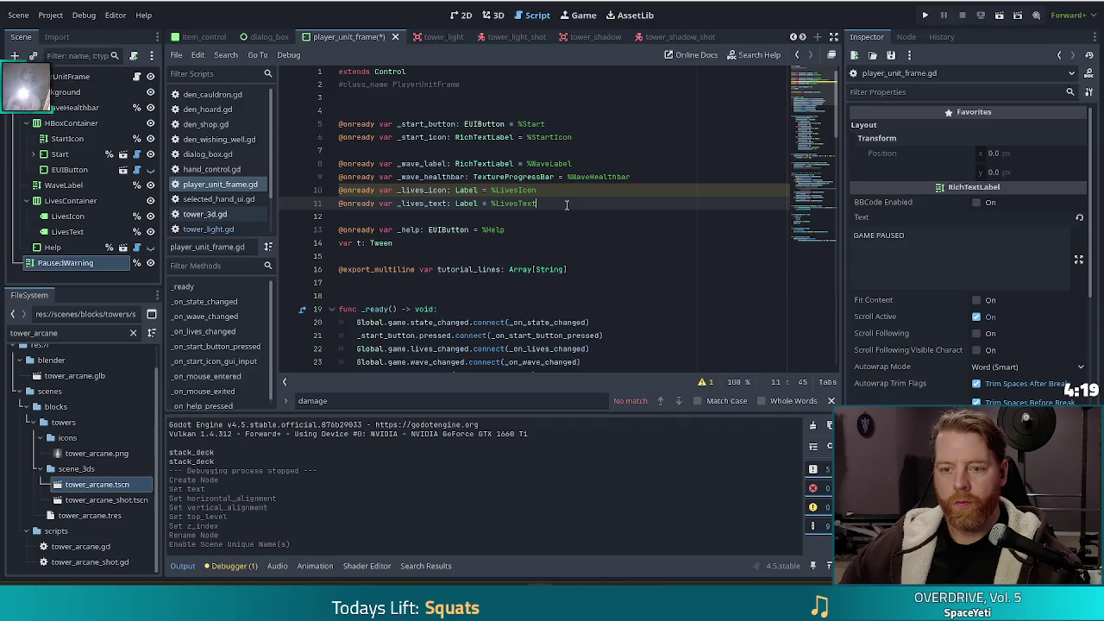
mouse_move(68, 263)
left_mouse_down()
mouse_move(221, 249)
mouse_move(350, 217)
left_mouse_up()
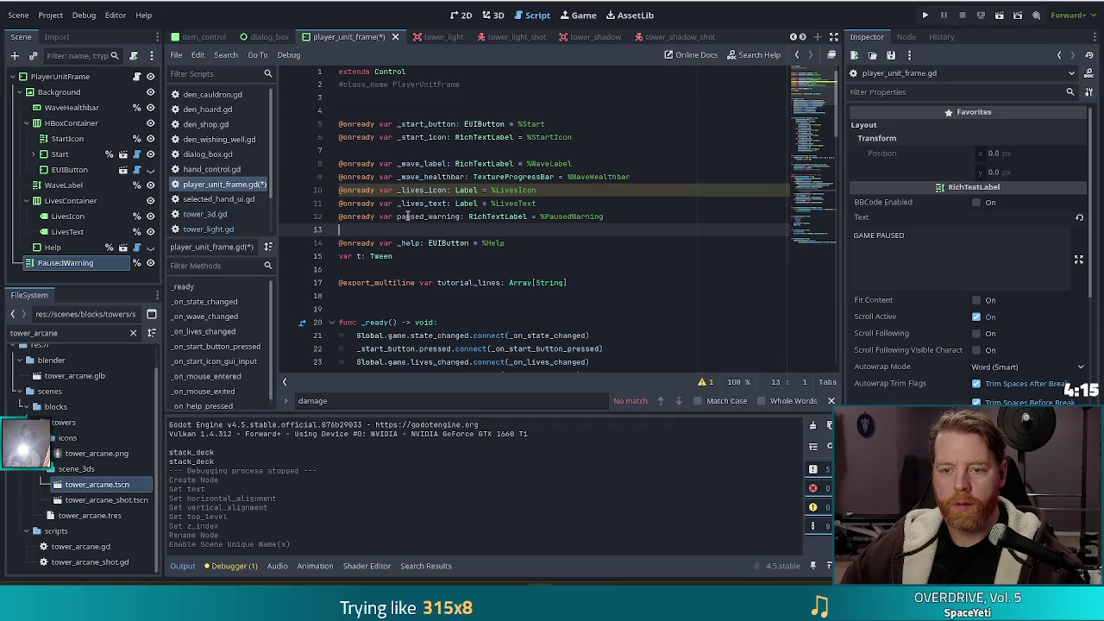
left_click(397, 216)
type("_")
key("ctrl+s")
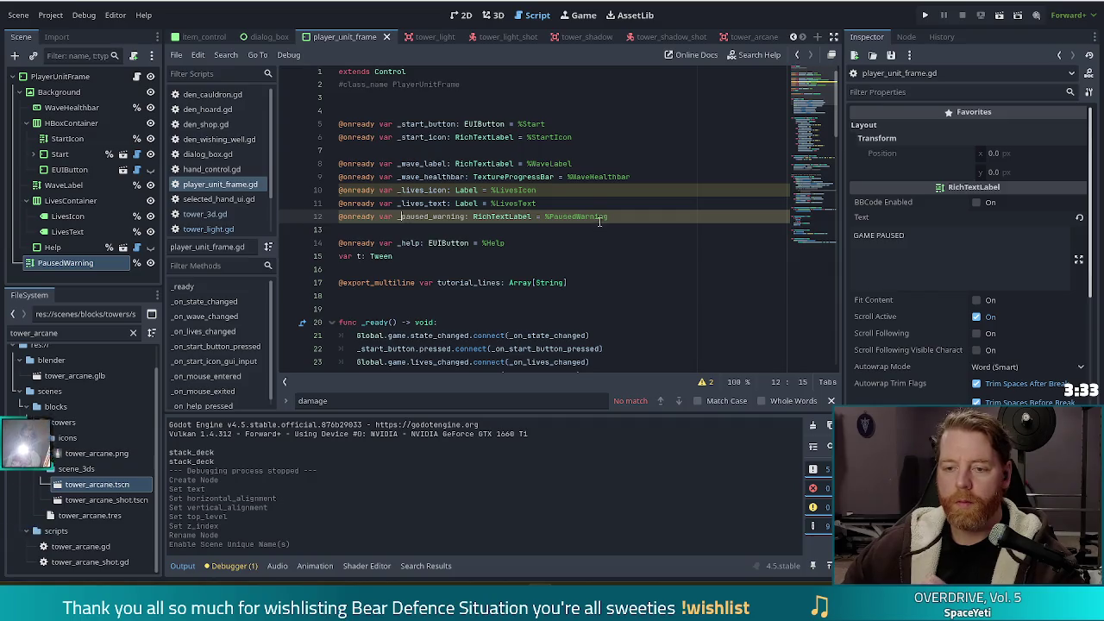
left_click(732, 204)
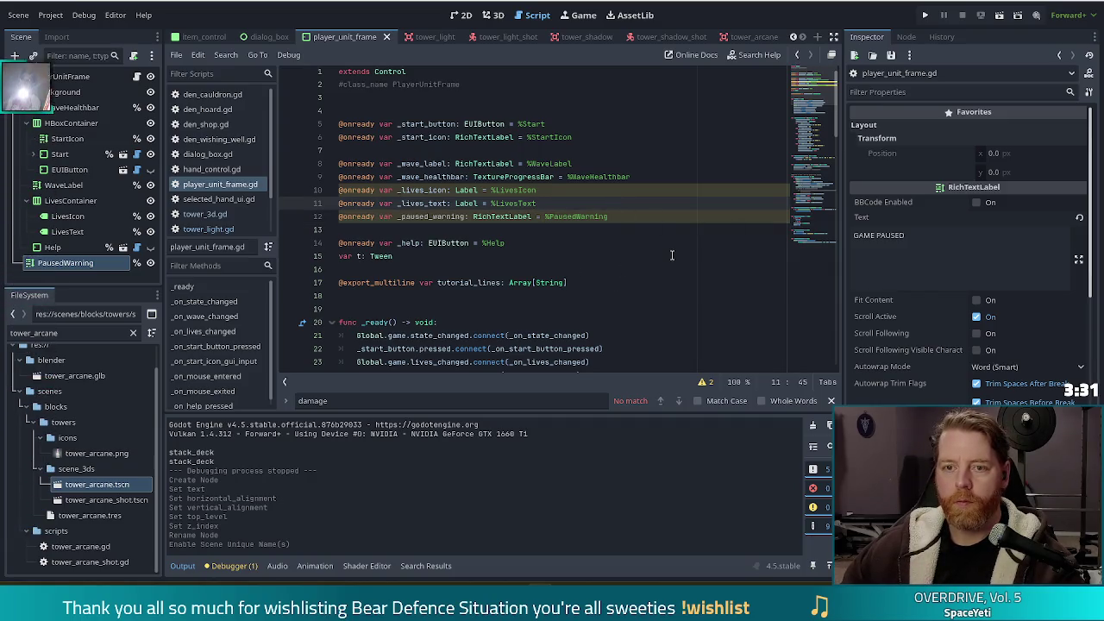
left_click(636, 217)
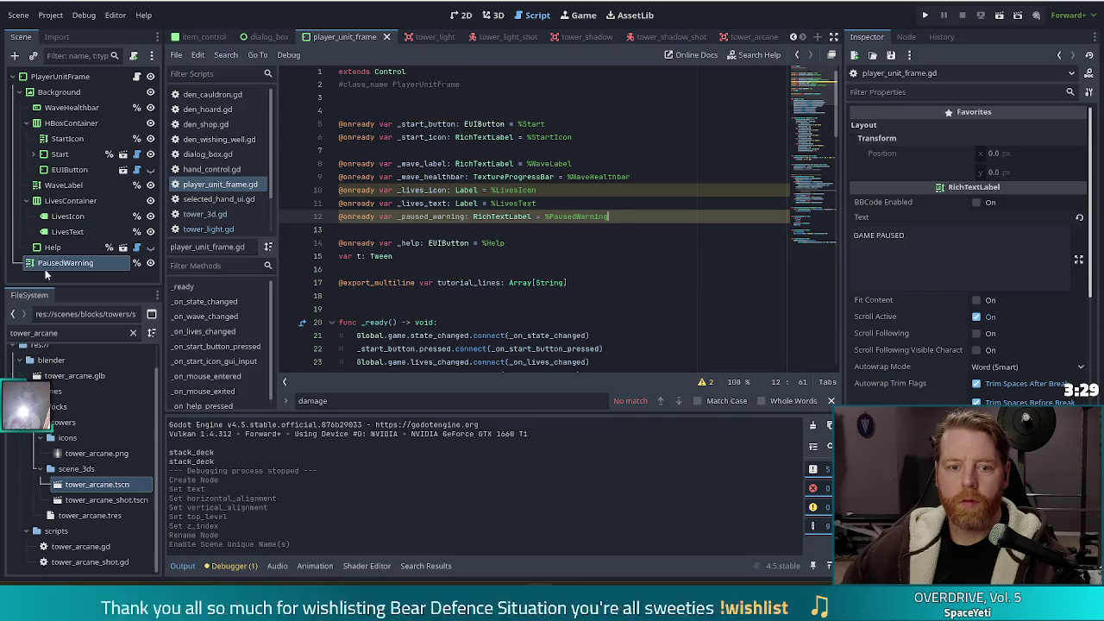
scroll(934, 318, "down", 4)
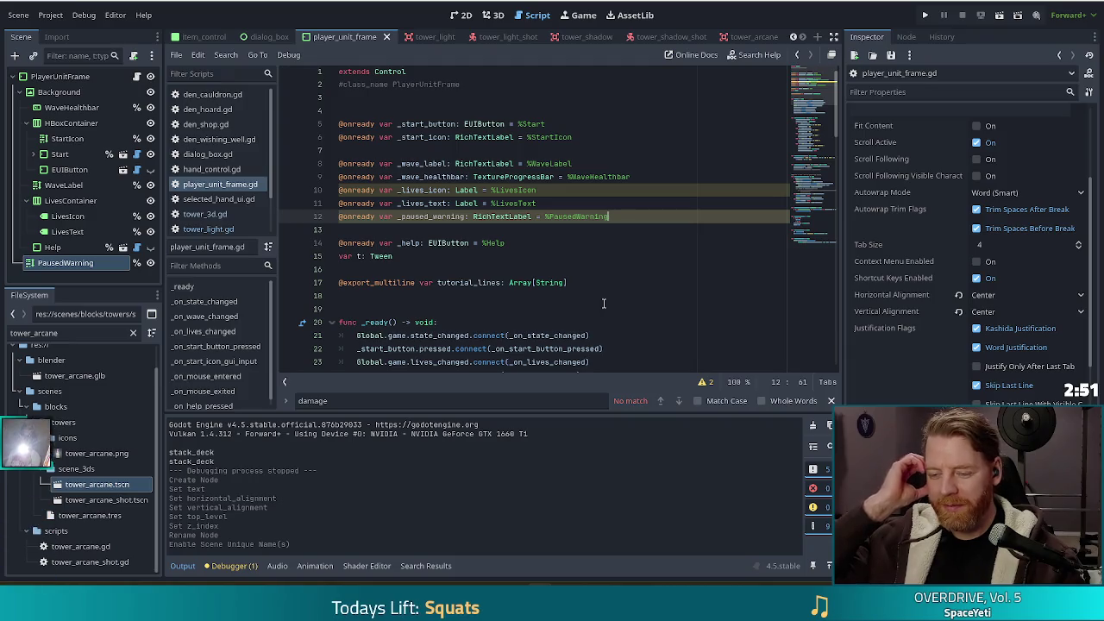
scroll(906, 294, "down", 5)
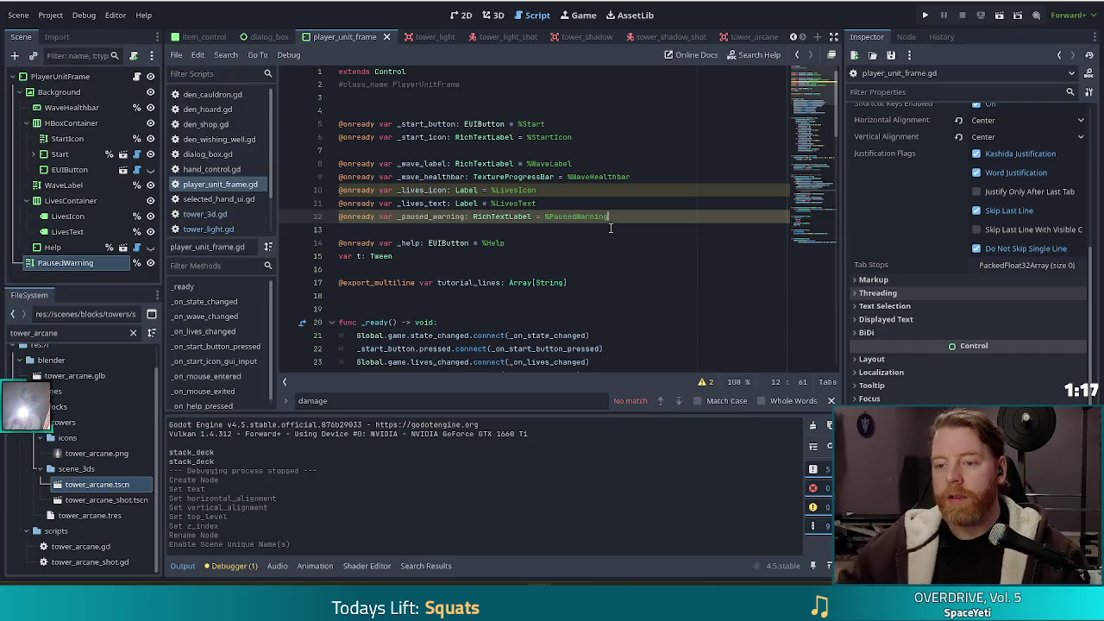
left_click(457, 16)
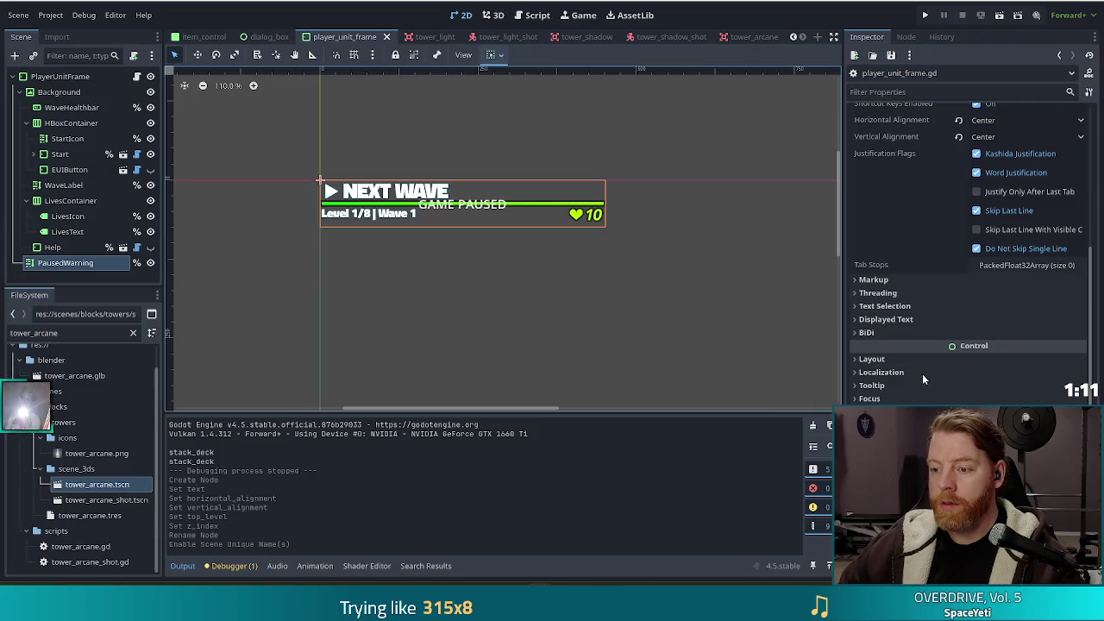
Expand the label's Layout properties and reparent PausedWarning under the Background node.
left_click(967, 360)
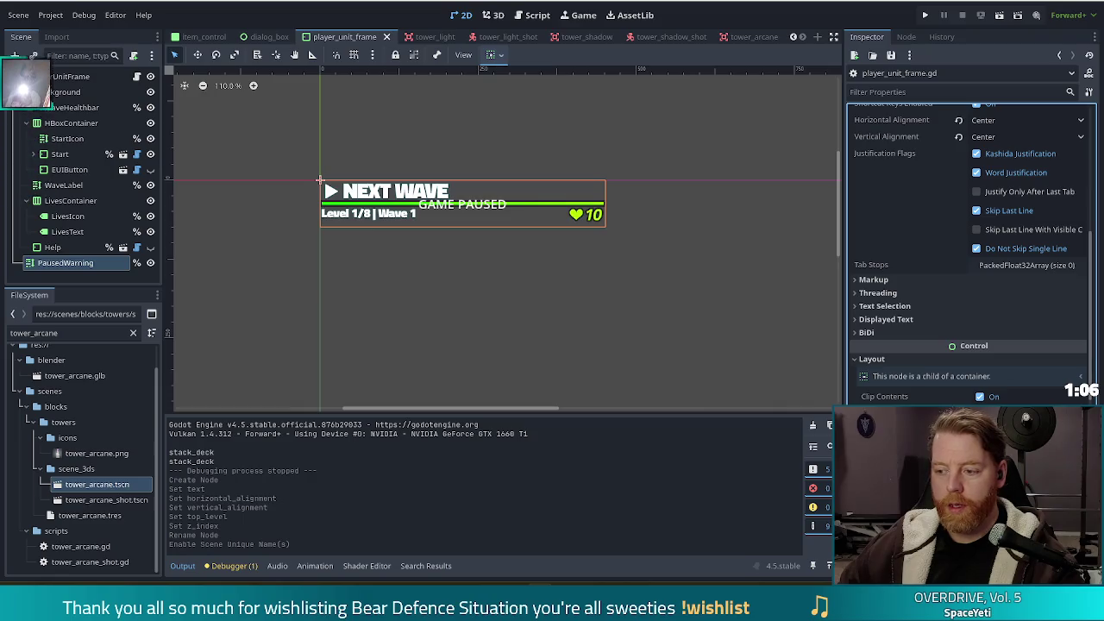
scroll(937, 271, "down", 5)
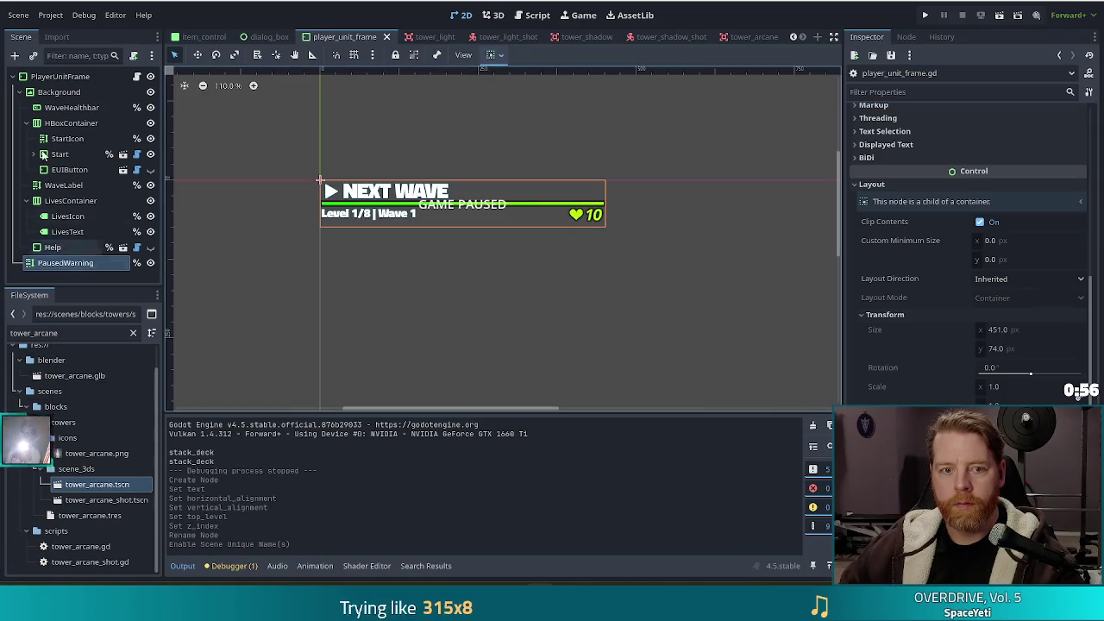
left_click_drag(64, 263, 53, 96)
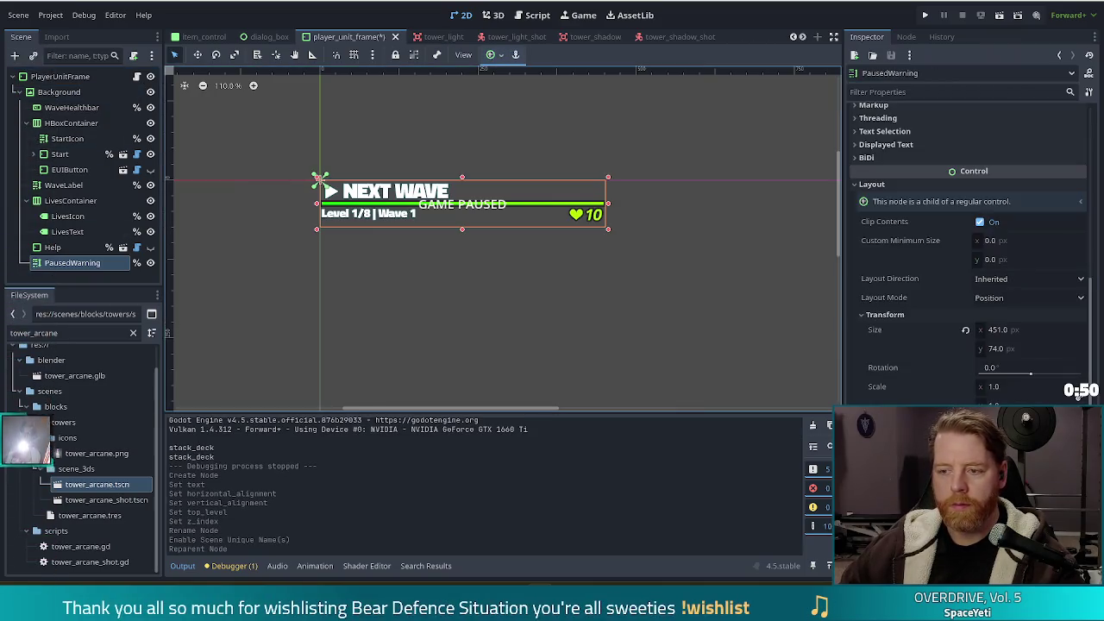
scroll(951, 369, "down", 5)
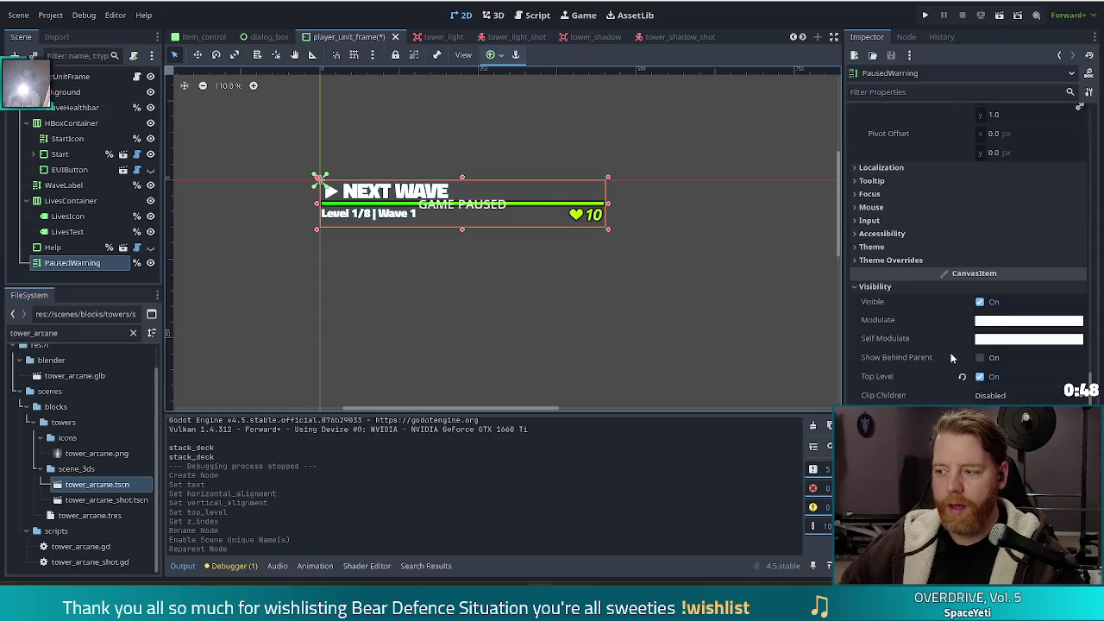
scroll(947, 344, "down", 3)
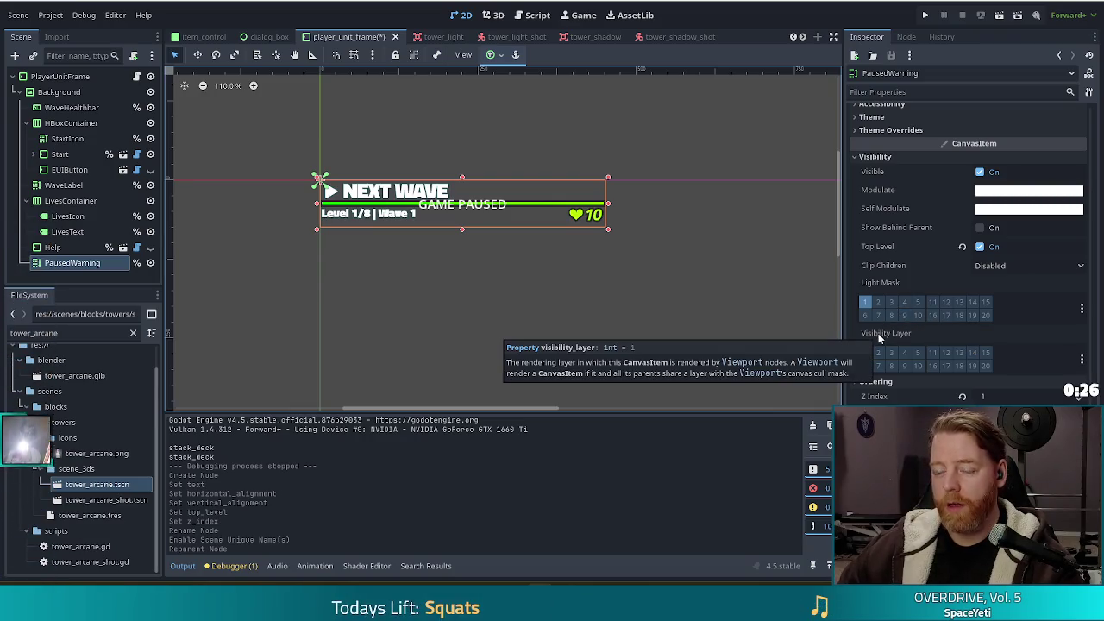
mouse_move(888, 183)
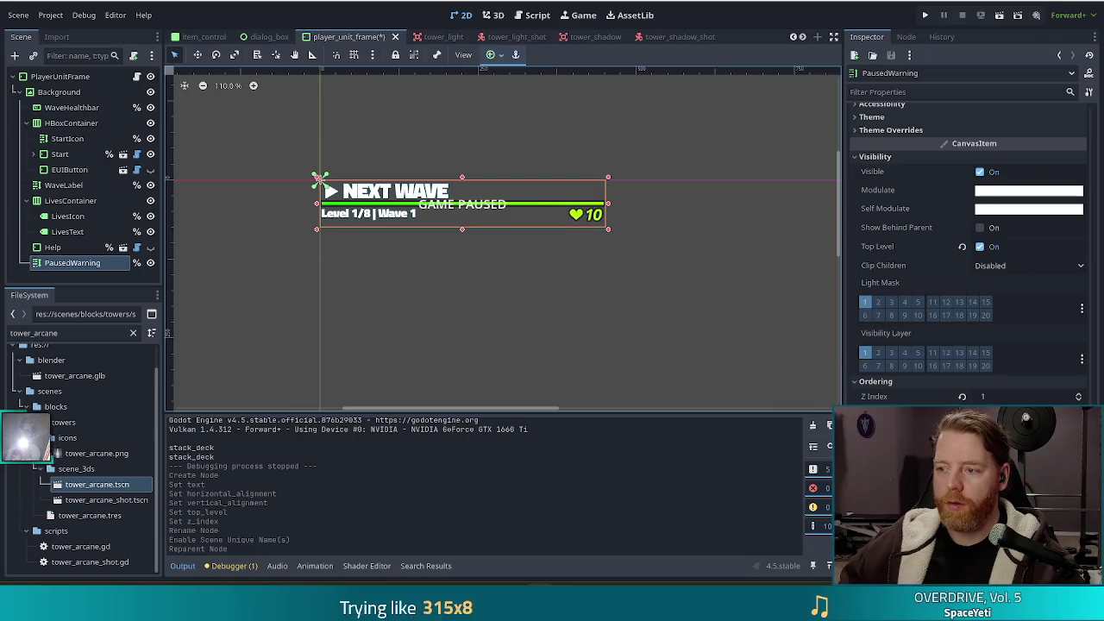
scroll(922, 269, "up", 10)
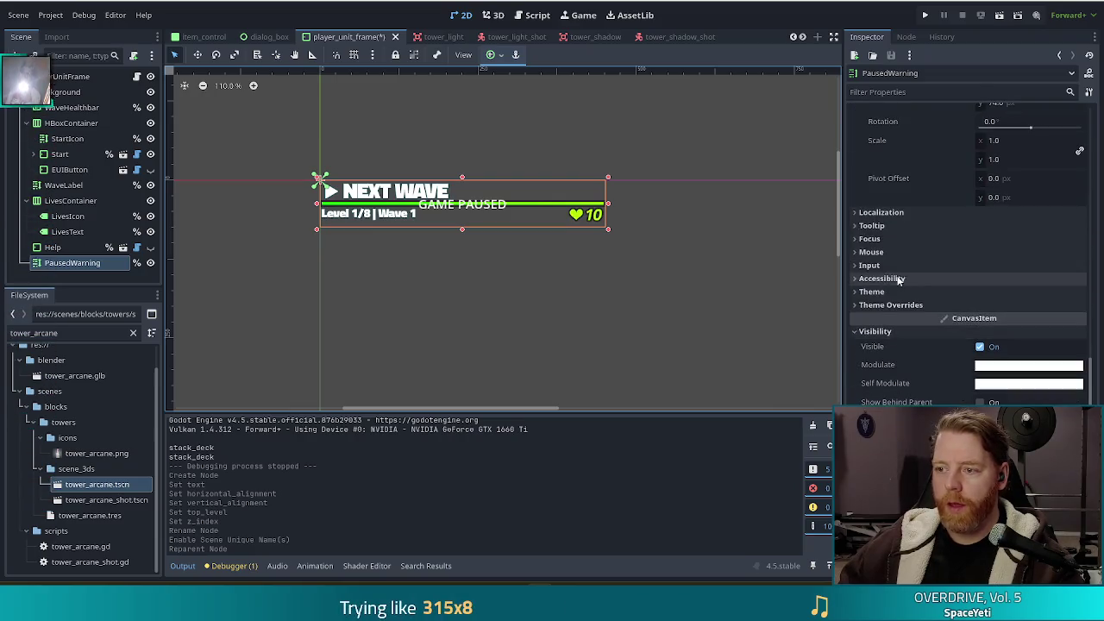
Switch PausedWarning to Anchors layout with the Full Rect anchor preset.
left_click(1008, 226)
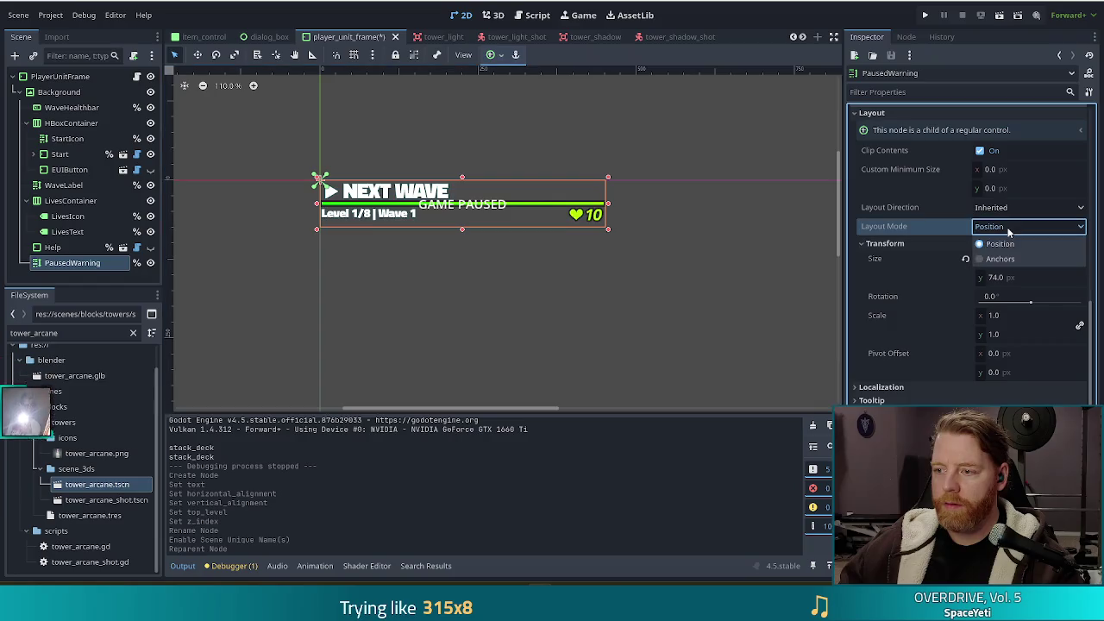
left_click(999, 259)
left_click(1001, 246)
left_click(1001, 286)
Set the label's mouse filter to Ignore and hide it by default.
scroll(633, 290, "down", 4)
scroll(572, 217, "down", 3)
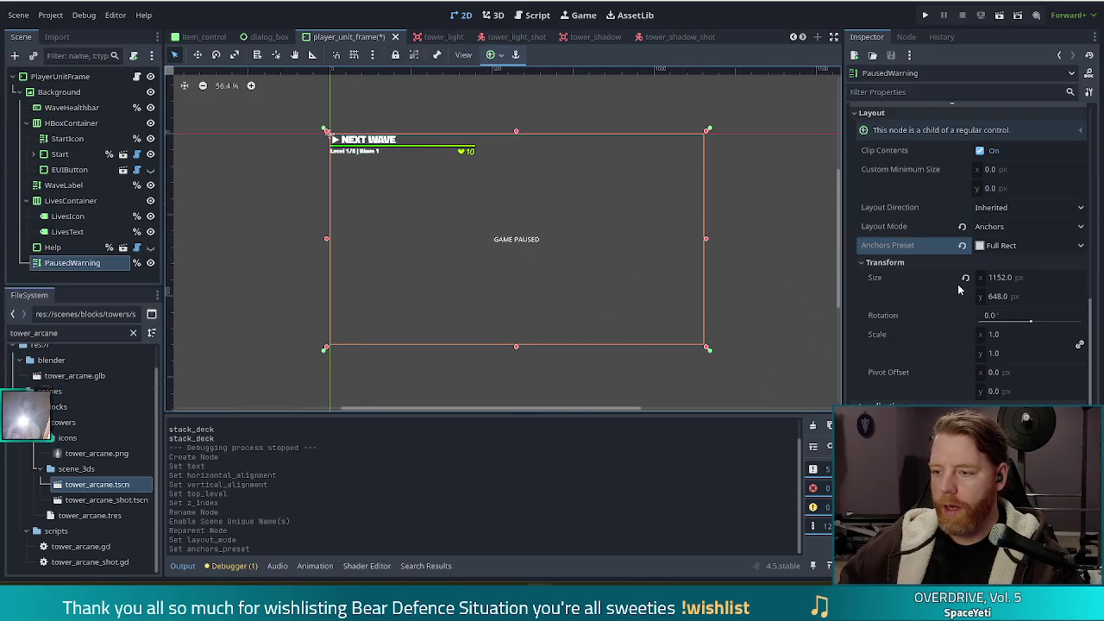
scroll(949, 324, "down", 3)
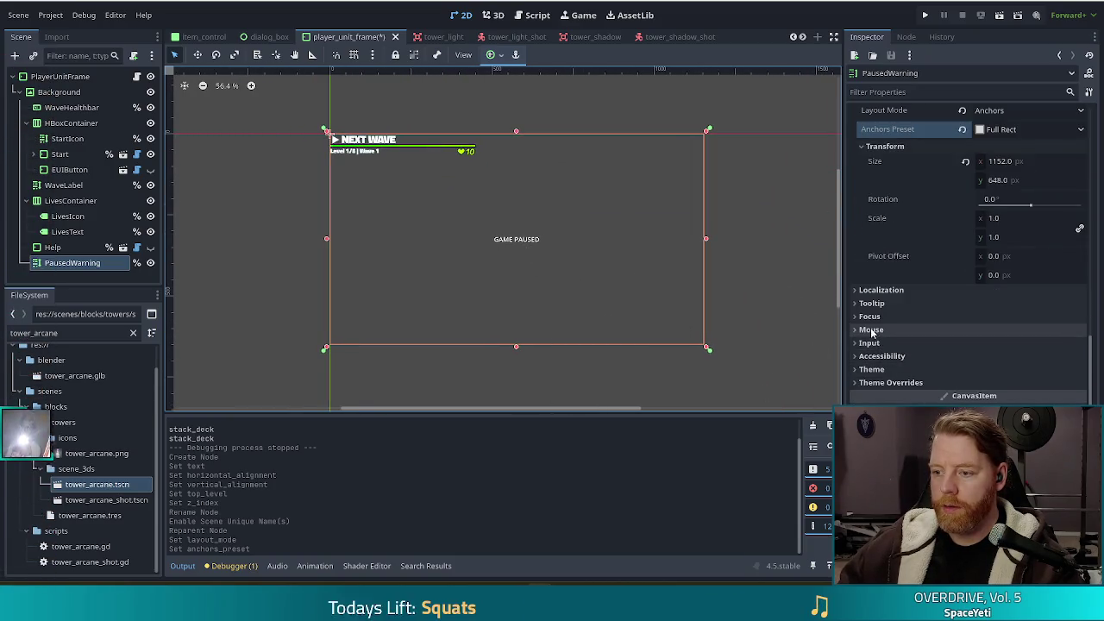
left_click(872, 331)
left_click(990, 346)
left_click(998, 394)
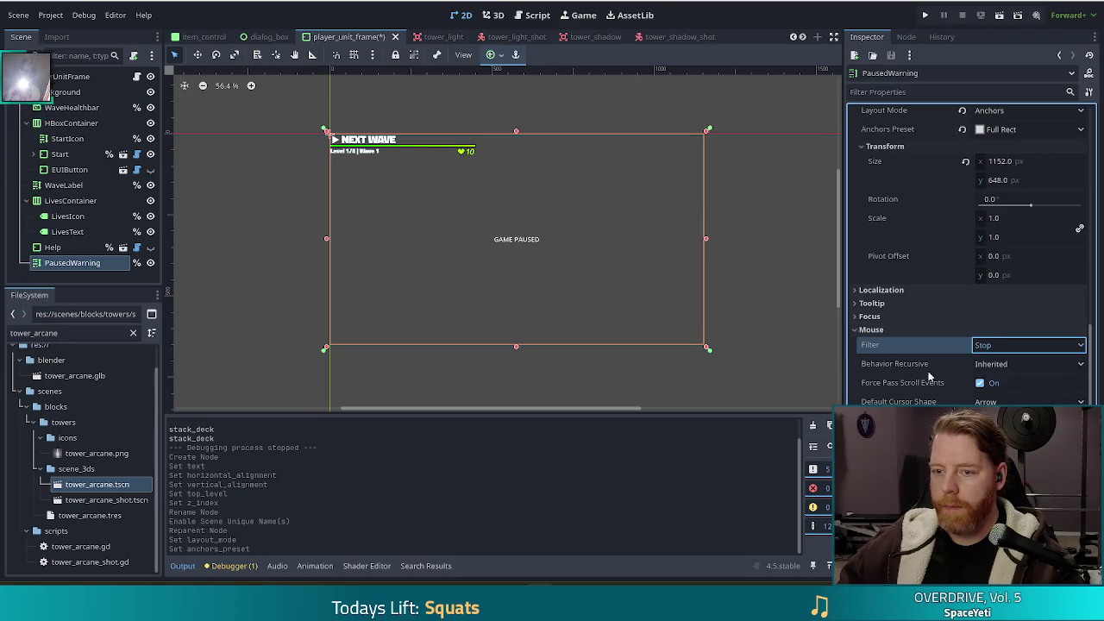
left_click(150, 262)
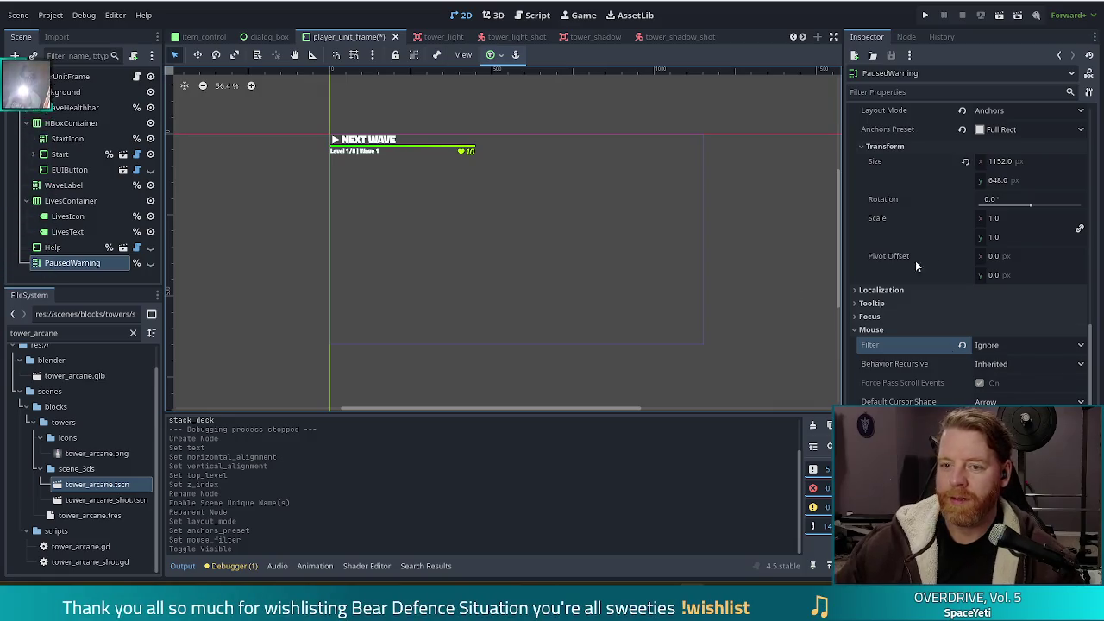
Save player_unit_frame with the full-rect, mouse-ignoring PausedWarning label.
key("ctrl+s")
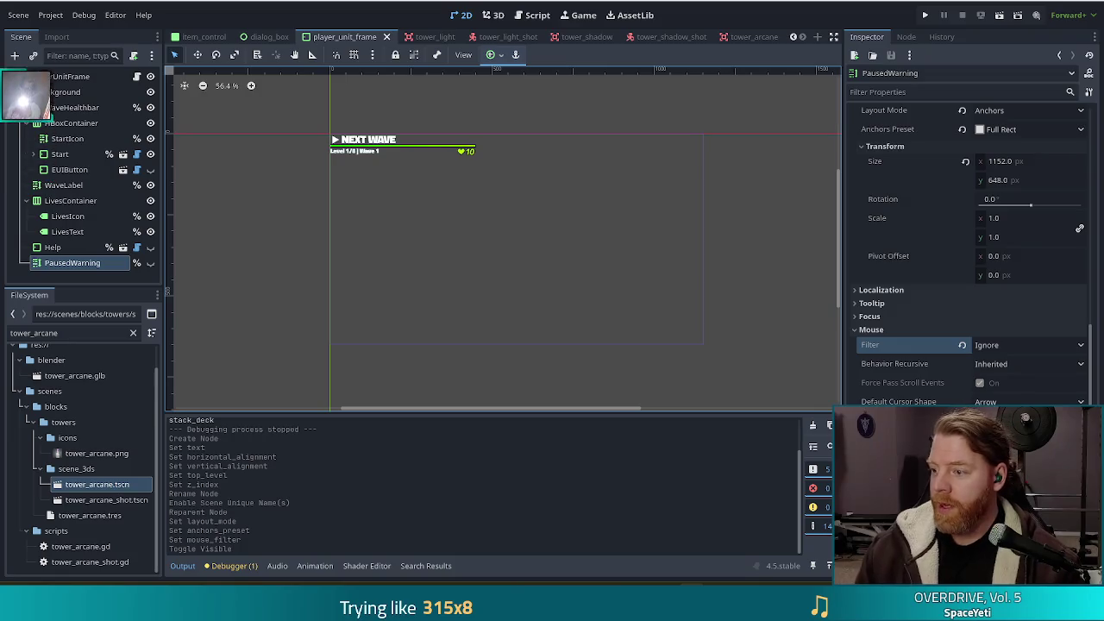
left_click_drag(26, 397, 26, 488)
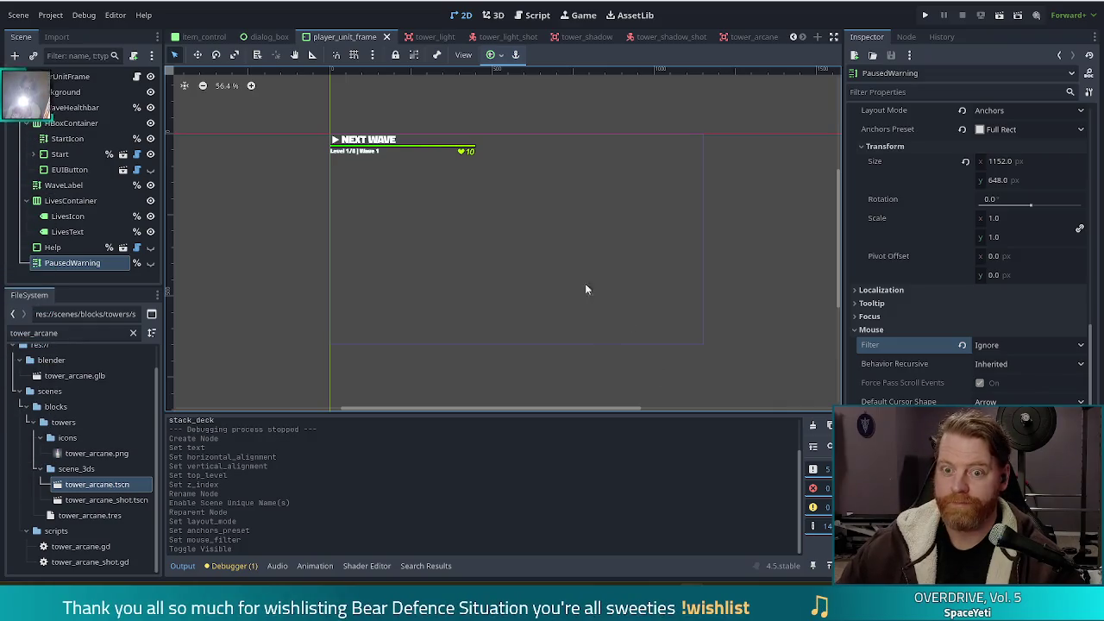
Open player_unit_frame.gd and comment out the _lives_icon declaration on line 10.
left_click(137, 76)
left_click(613, 210)
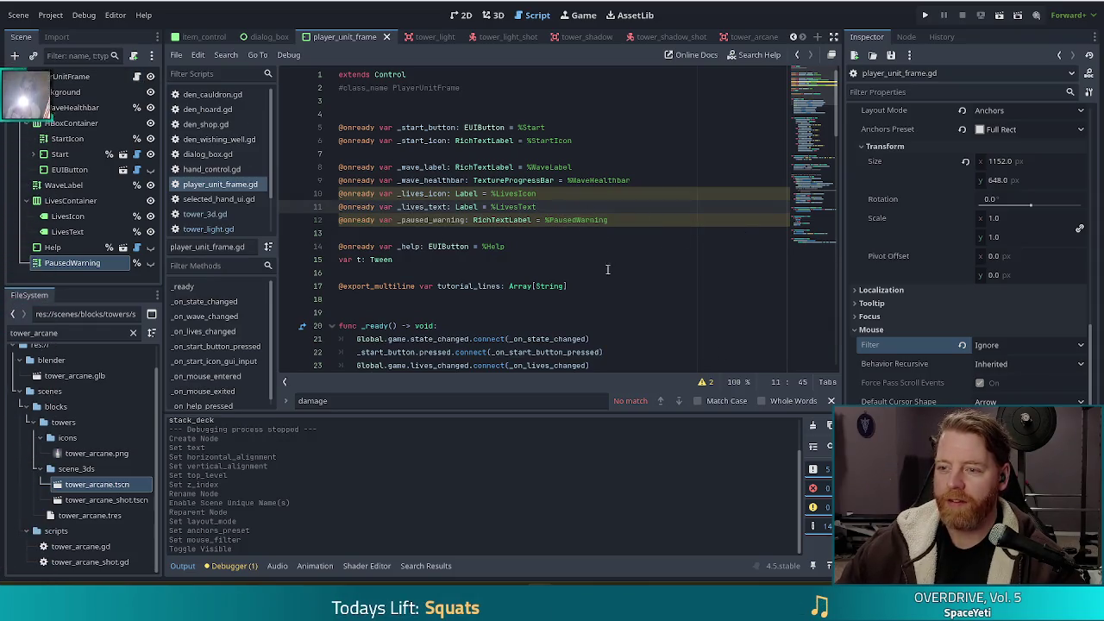
left_click(516, 196)
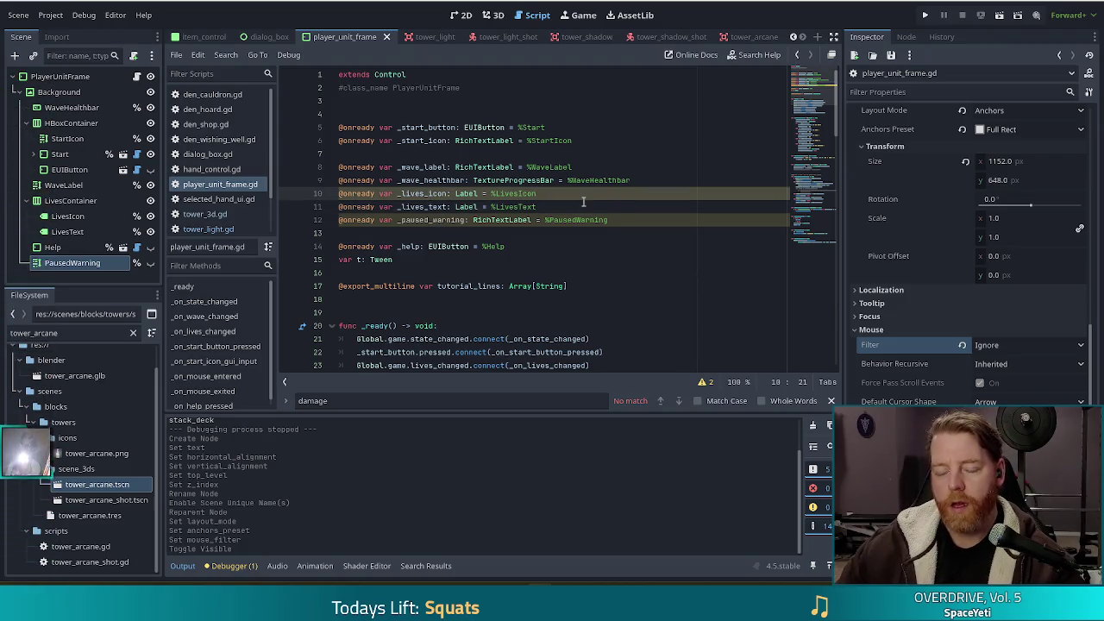
left_click(345, 193)
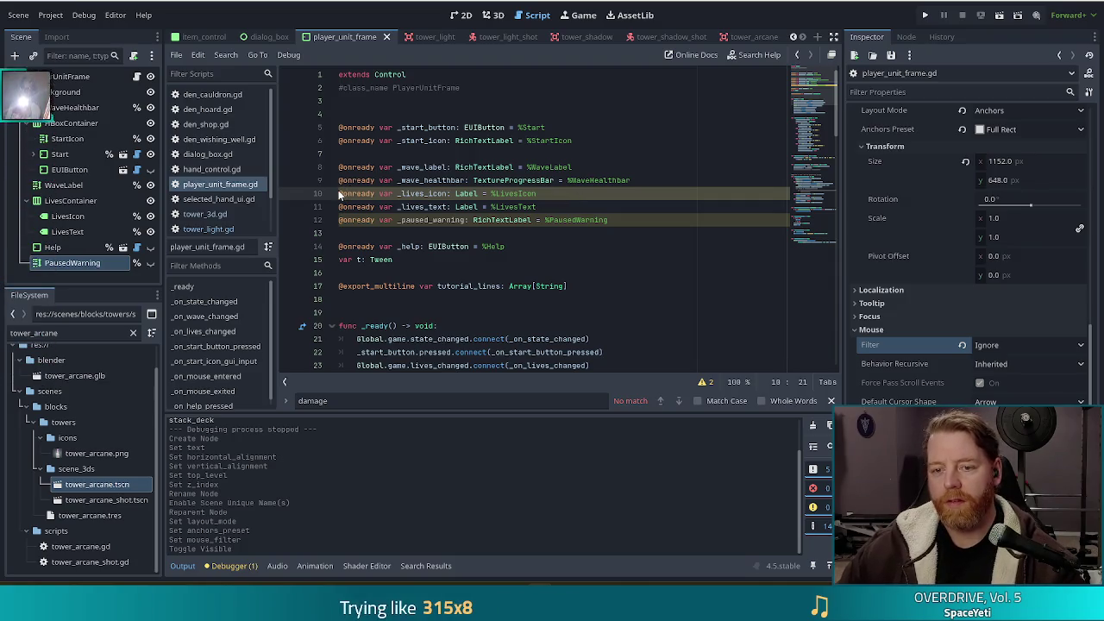
type("#")
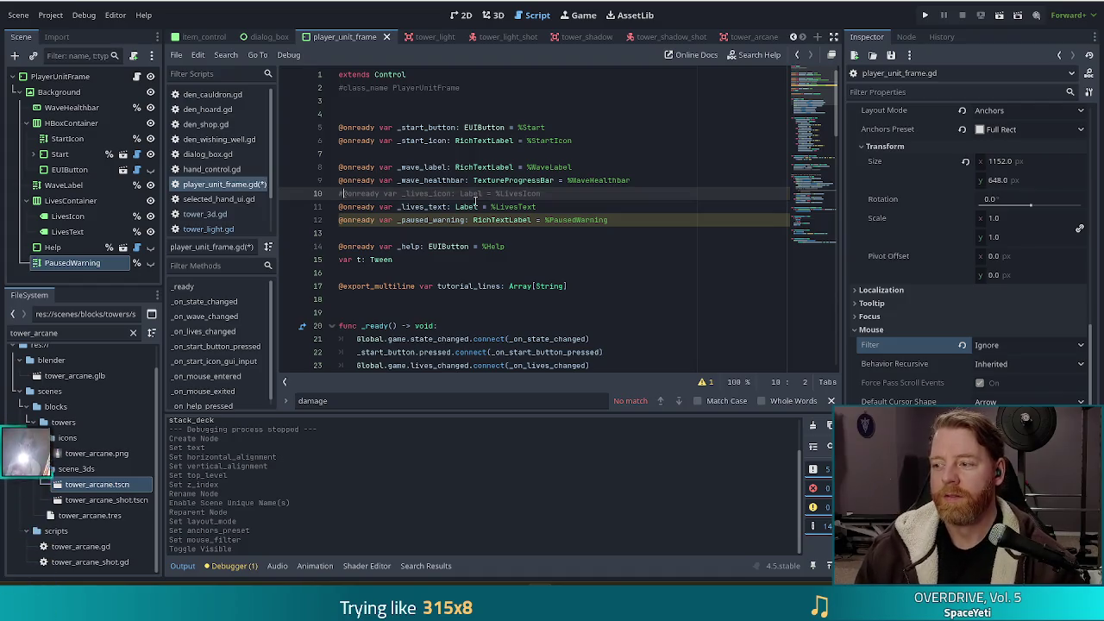
left_click(563, 193)
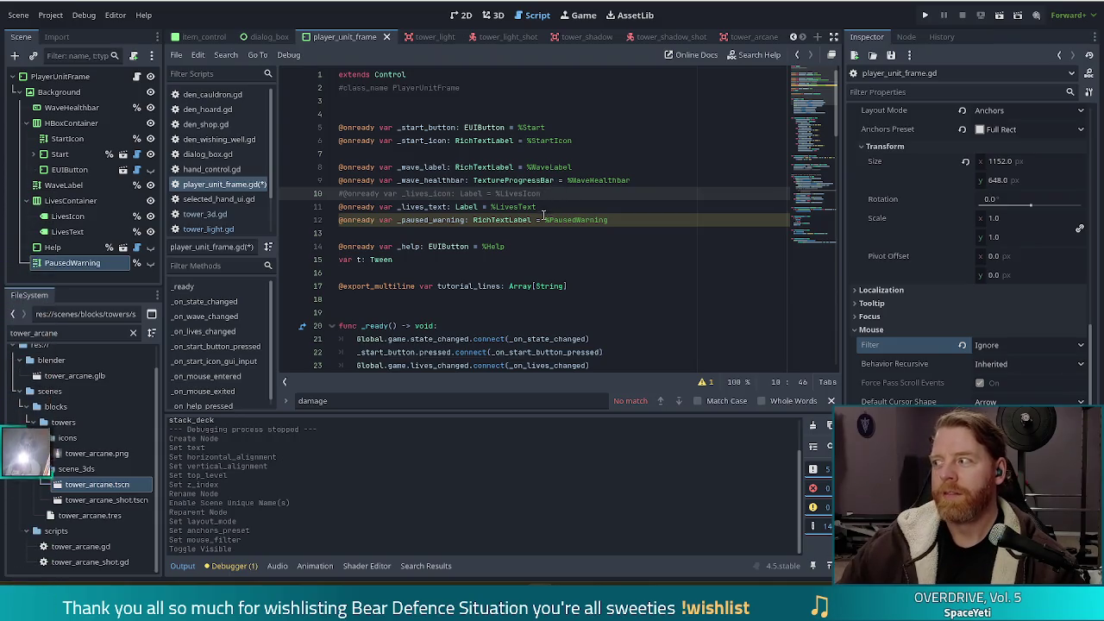
mouse_move(529, 220)
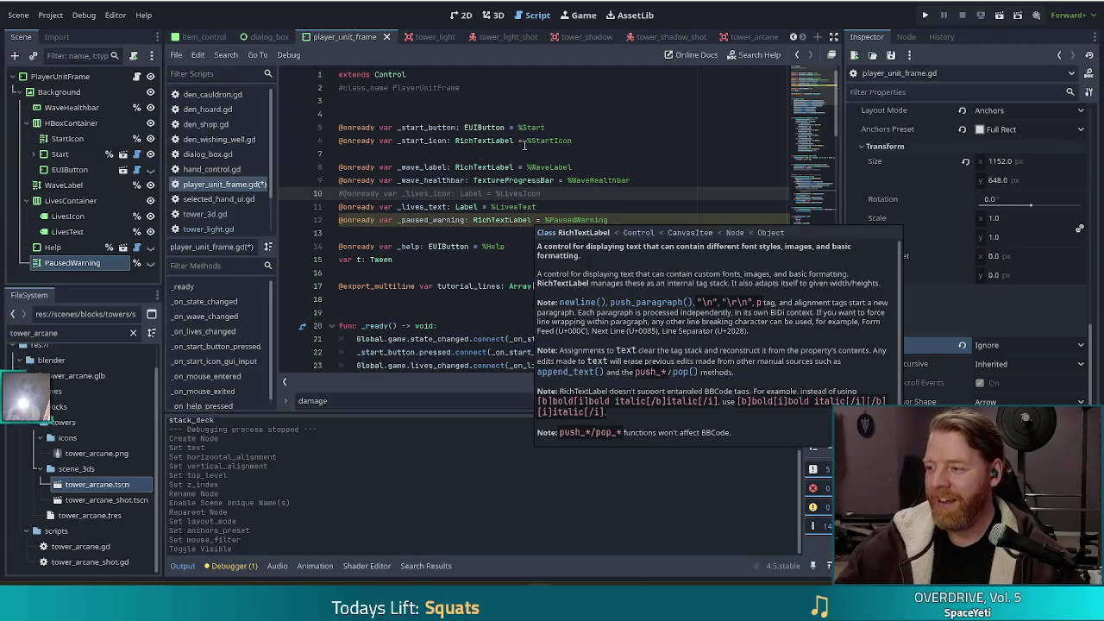
left_click(556, 180)
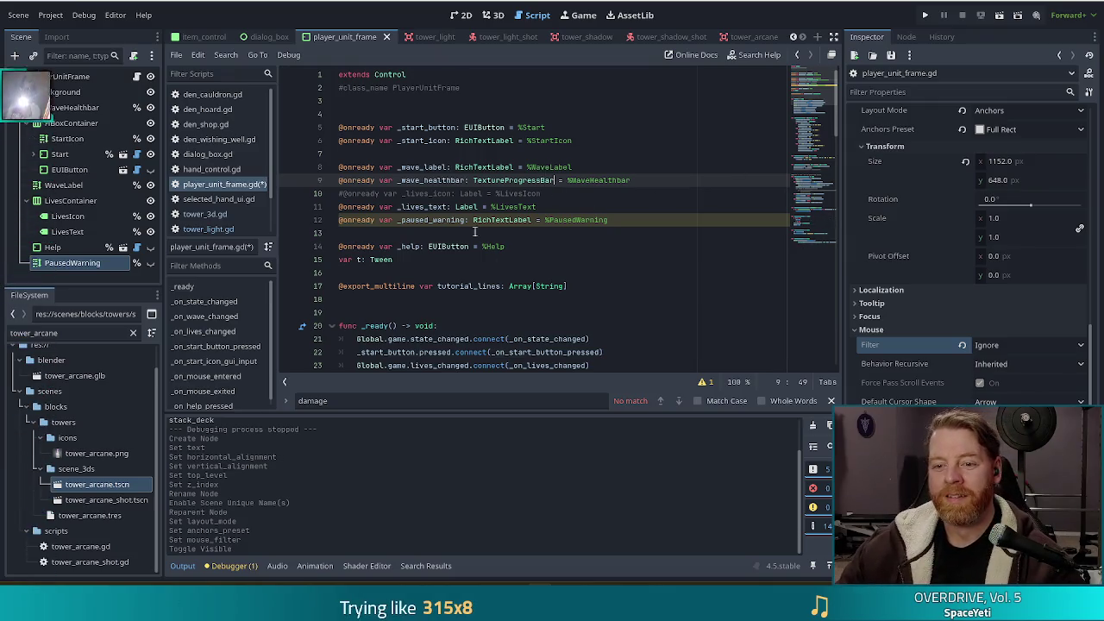
Add _paused_warning.show() under the PAUSED branch and save the script.
left_click(571, 220)
scroll(810, 109, "down", 10)
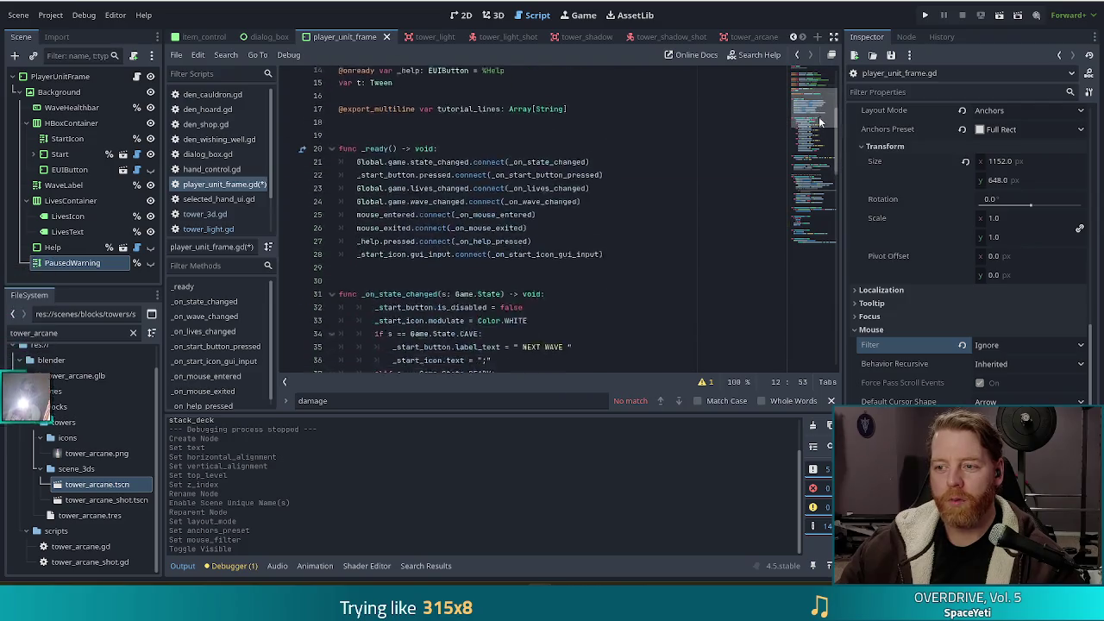
left_click(562, 188)
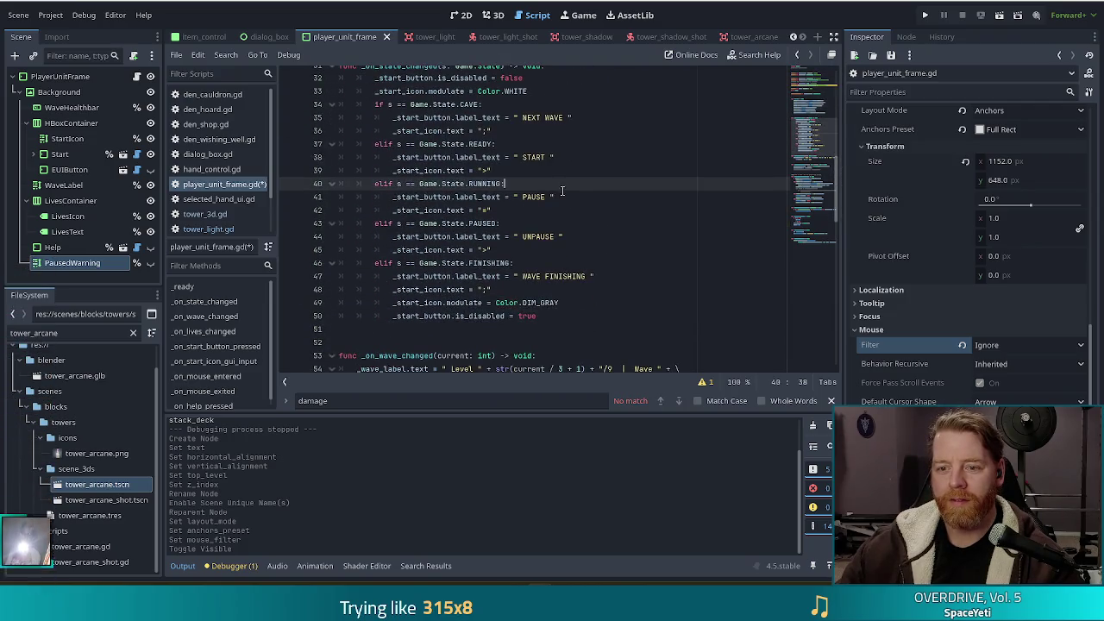
left_click(521, 250)
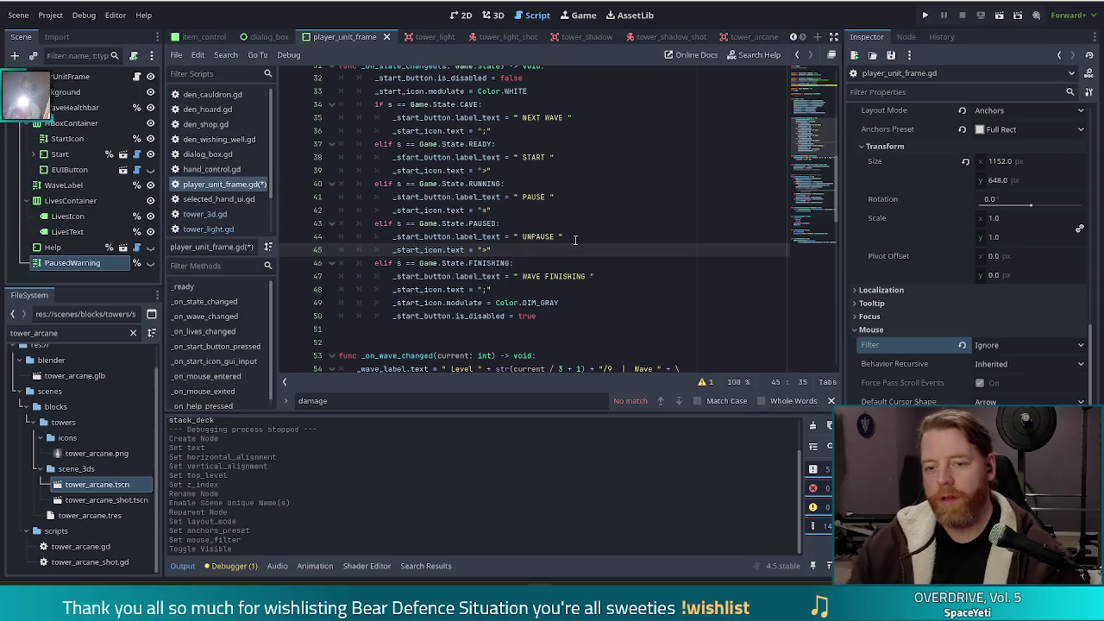
key("Return")
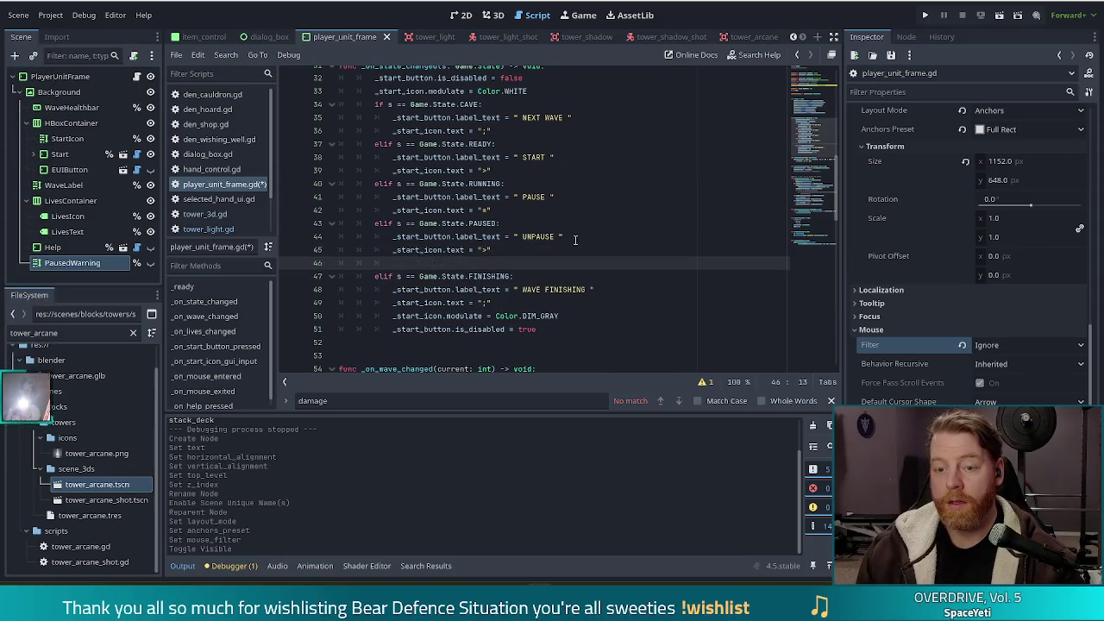
type("_pau")
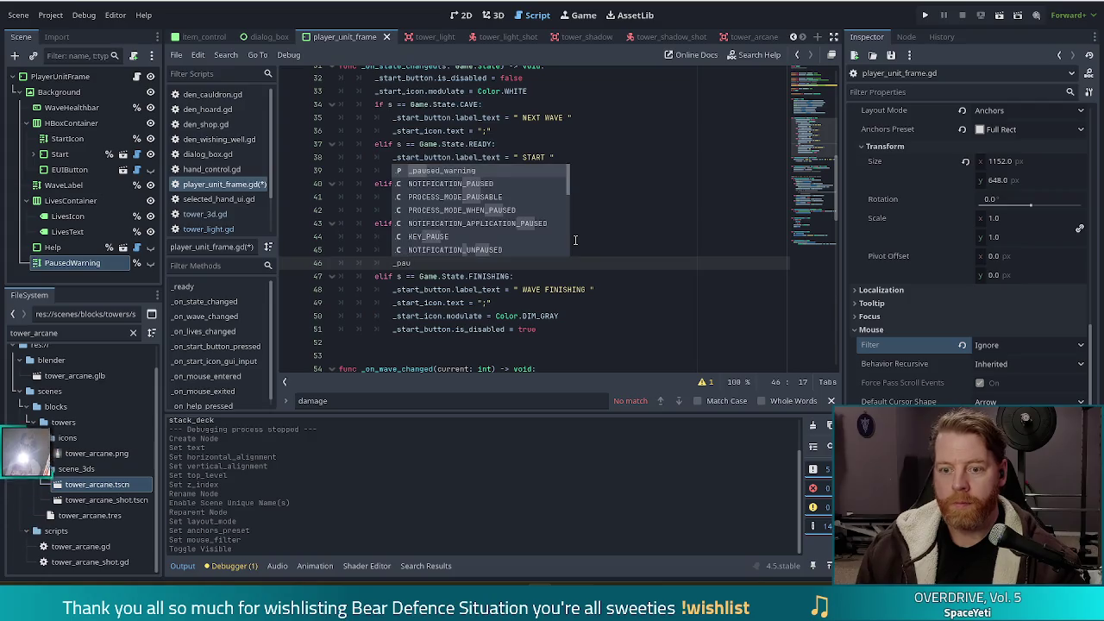
key("Return")
type(".show()")
key("ctrl+s")
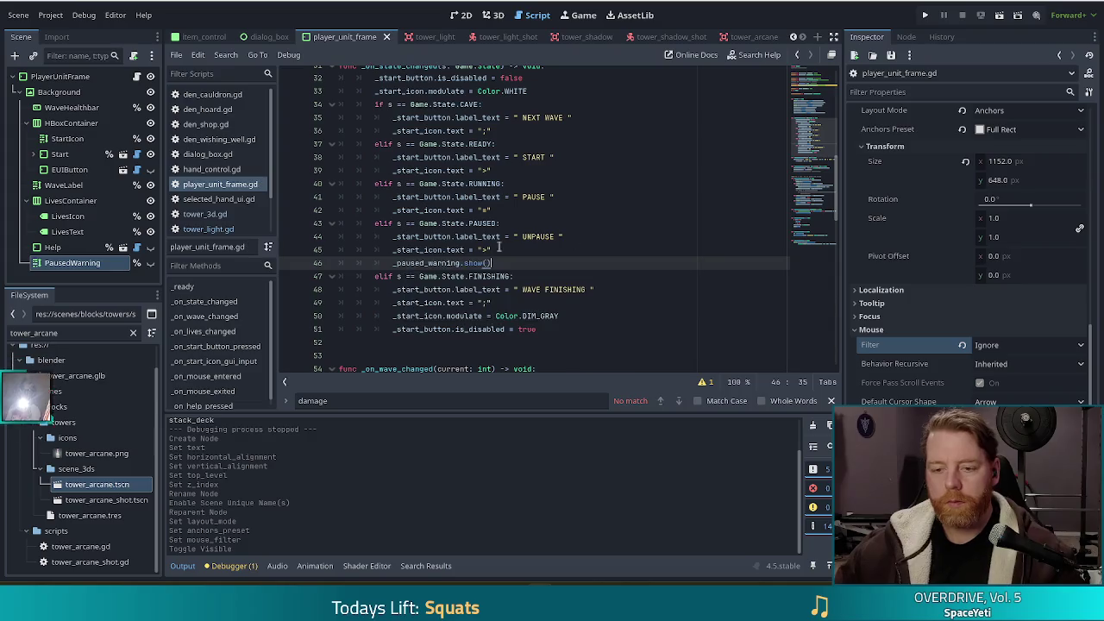
Add _paused_warning.hide() before the state checks in _on_state_changed, then run the game.
scroll(458, 196, "up", 2)
left_click(532, 170)
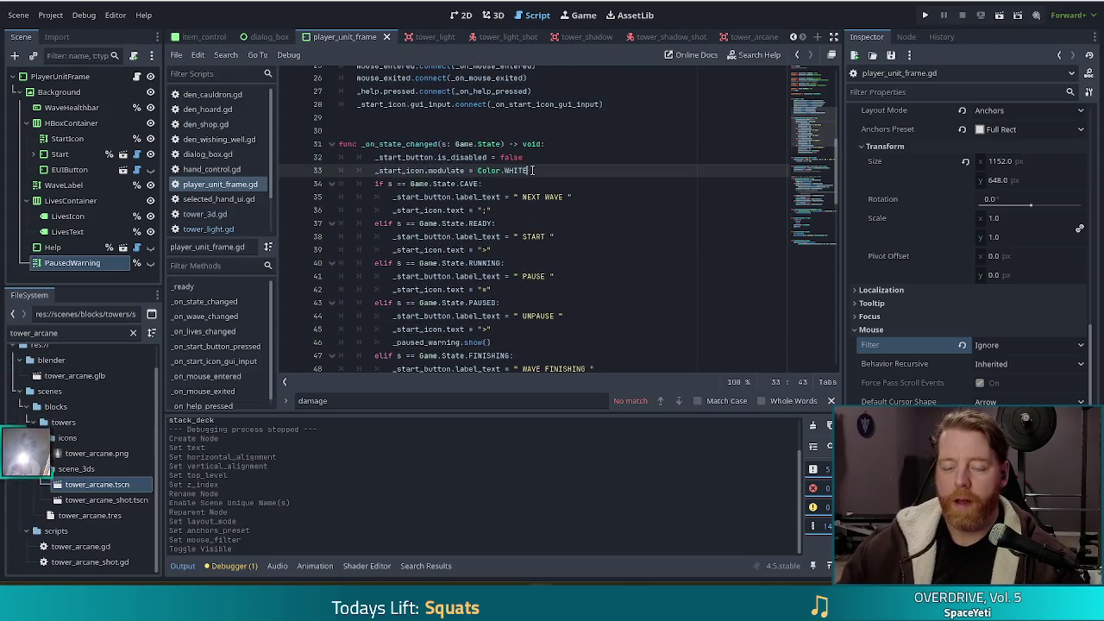
key("Return")
type("_p")
key("Return")
type(".hi")
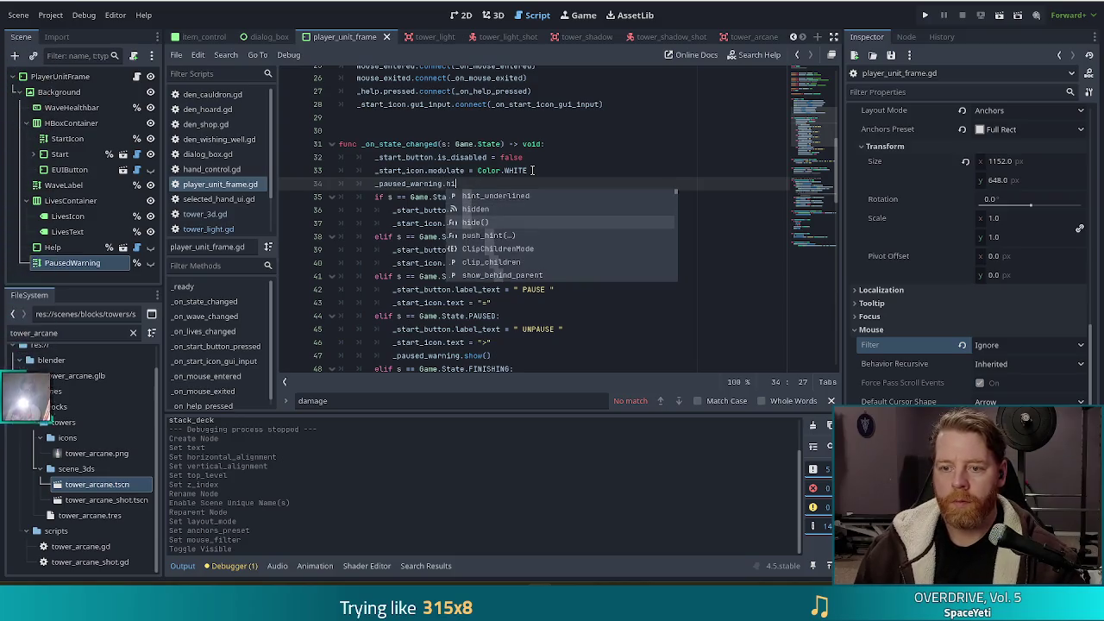
type("d")
key("Return")
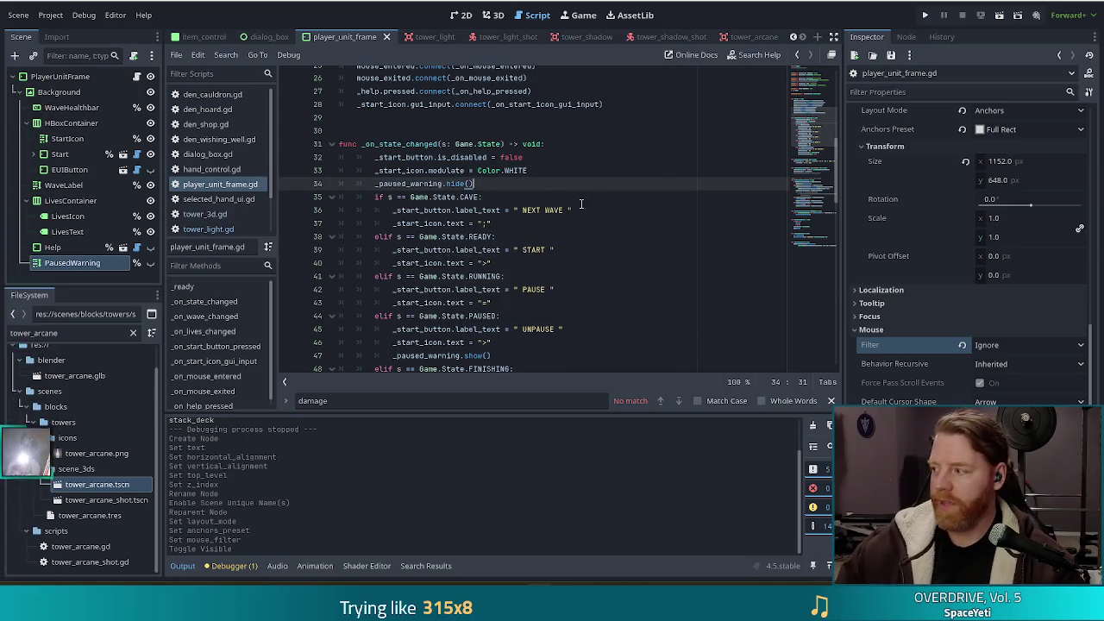
left_click(929, 17)
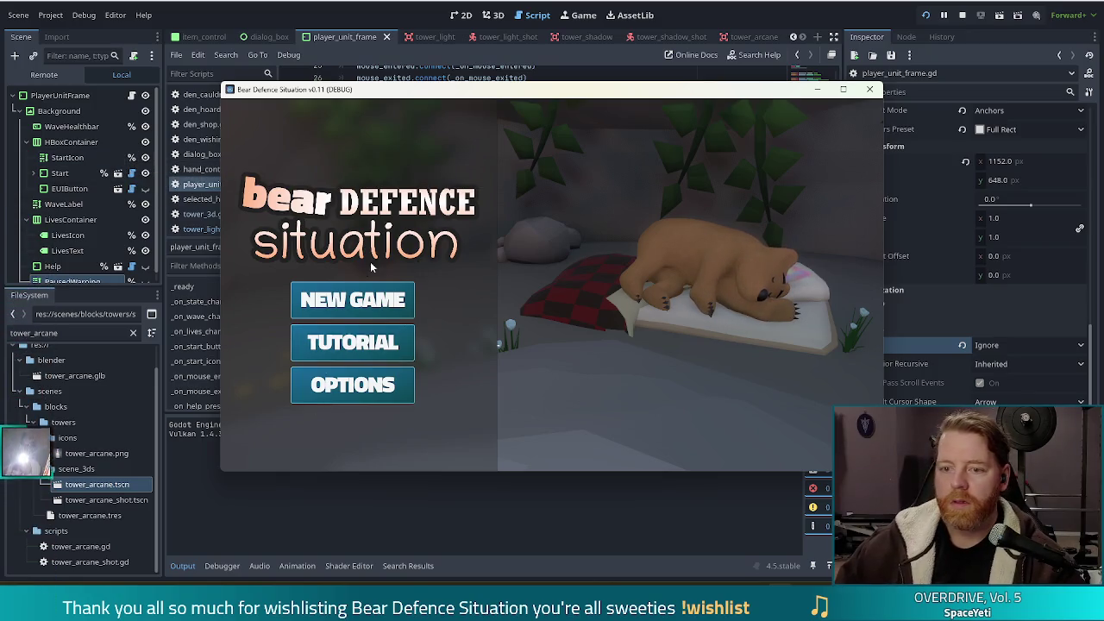
Start a new game, move to the level map and begin the first wave.
left_click(358, 300)
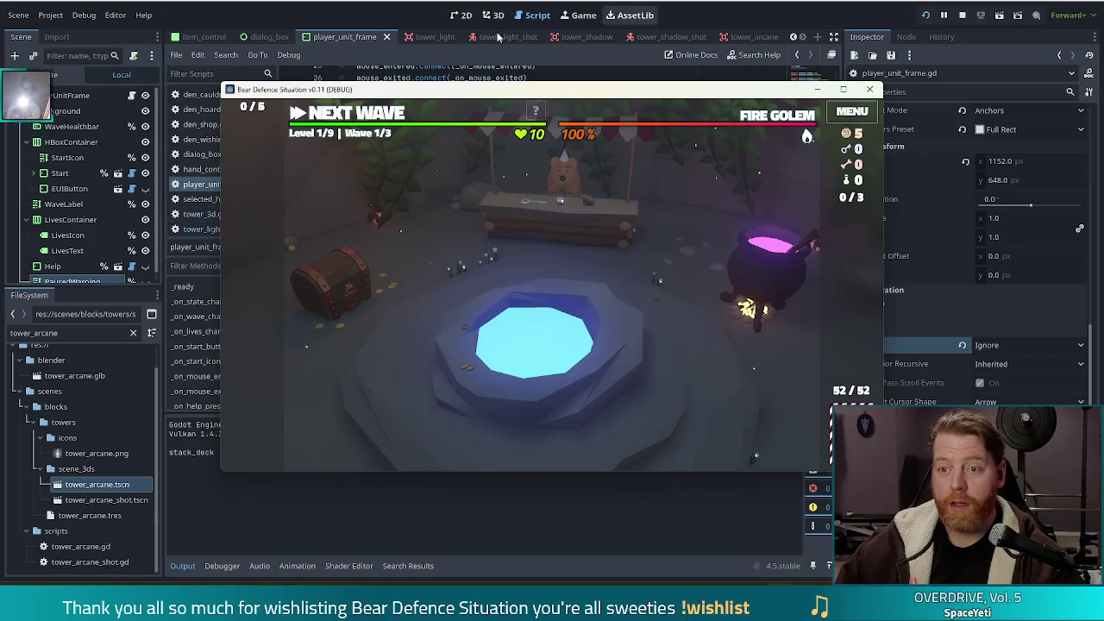
left_click(333, 117)
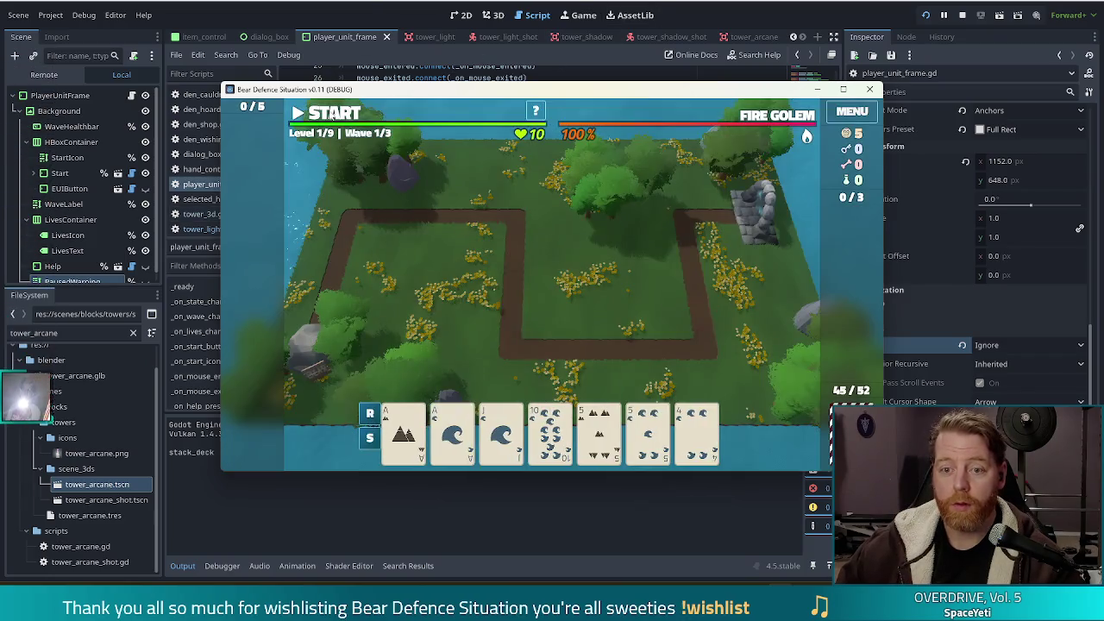
left_click(332, 116)
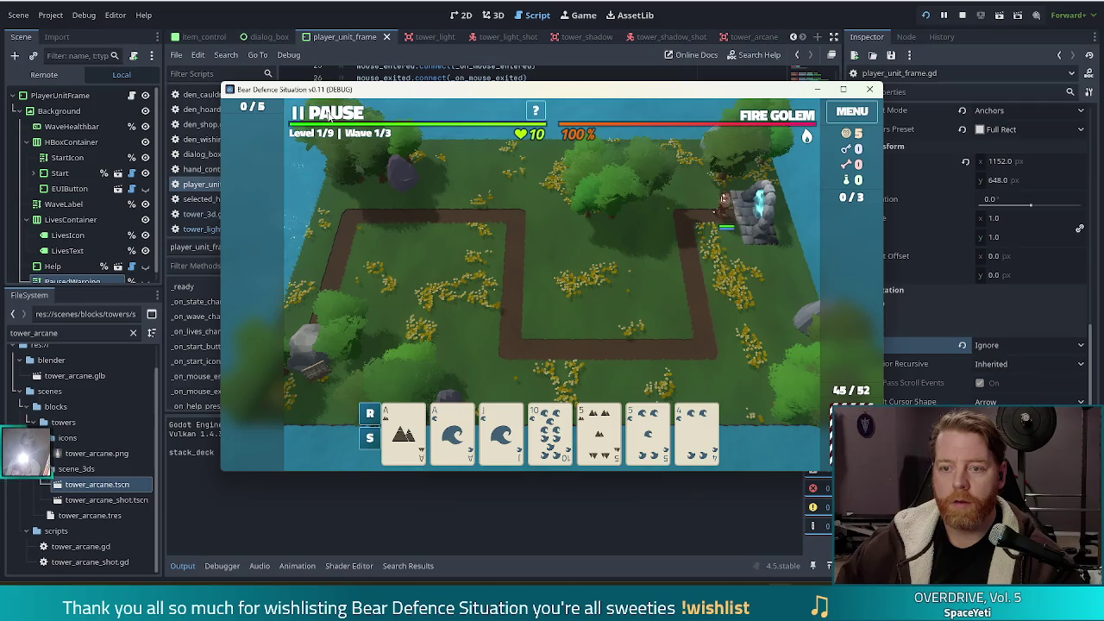
Pause, unpause and pause again to check GAME PAUSED, then close the game with F8.
left_click(332, 116)
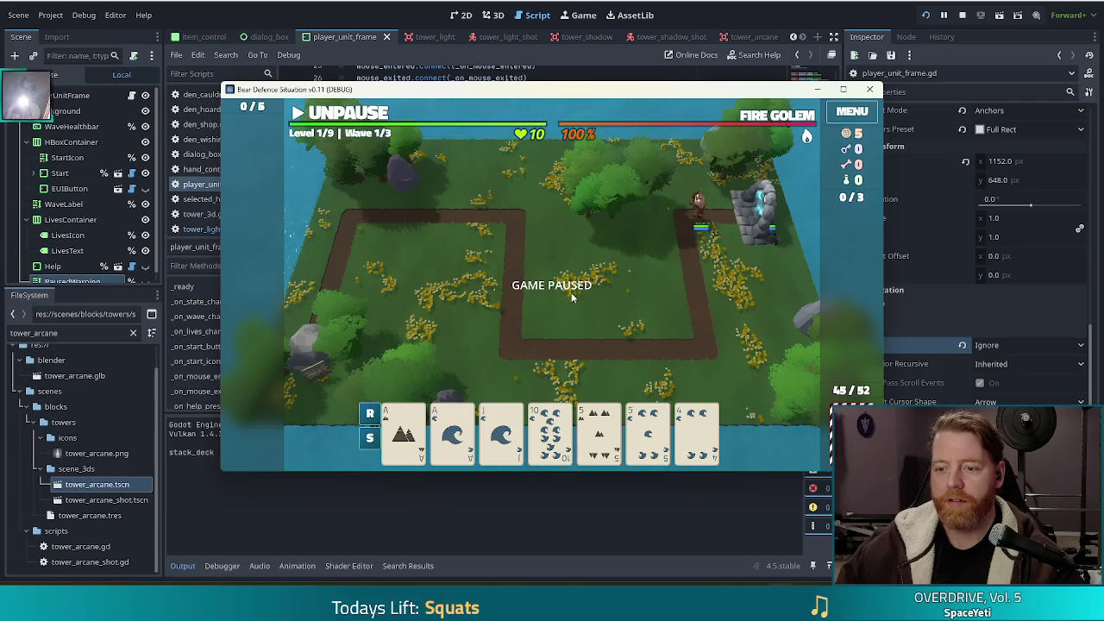
left_click(352, 115)
left_click(354, 118)
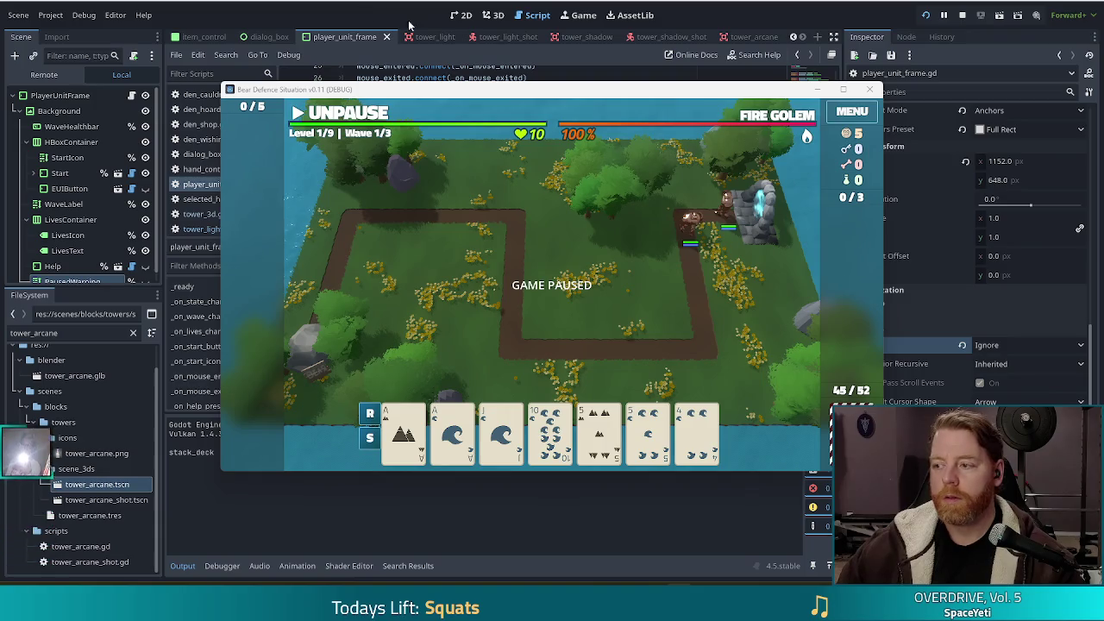
key("F8")
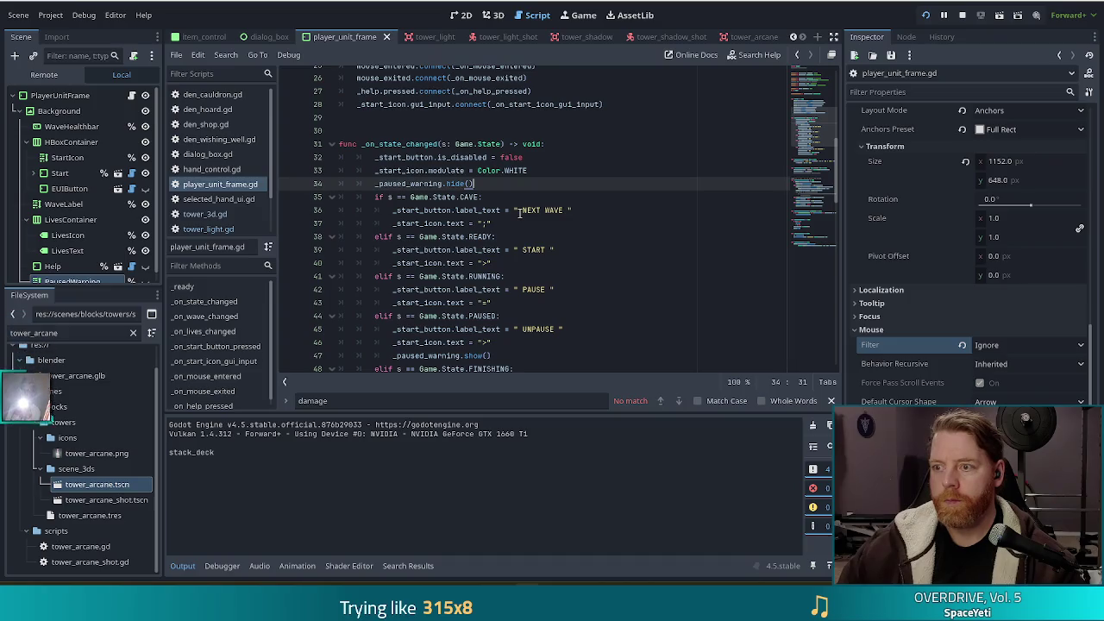
Stop debugging, review the PAUSE, CAVE and start-button script lines, then show the 2D canvas.
left_click(962, 14)
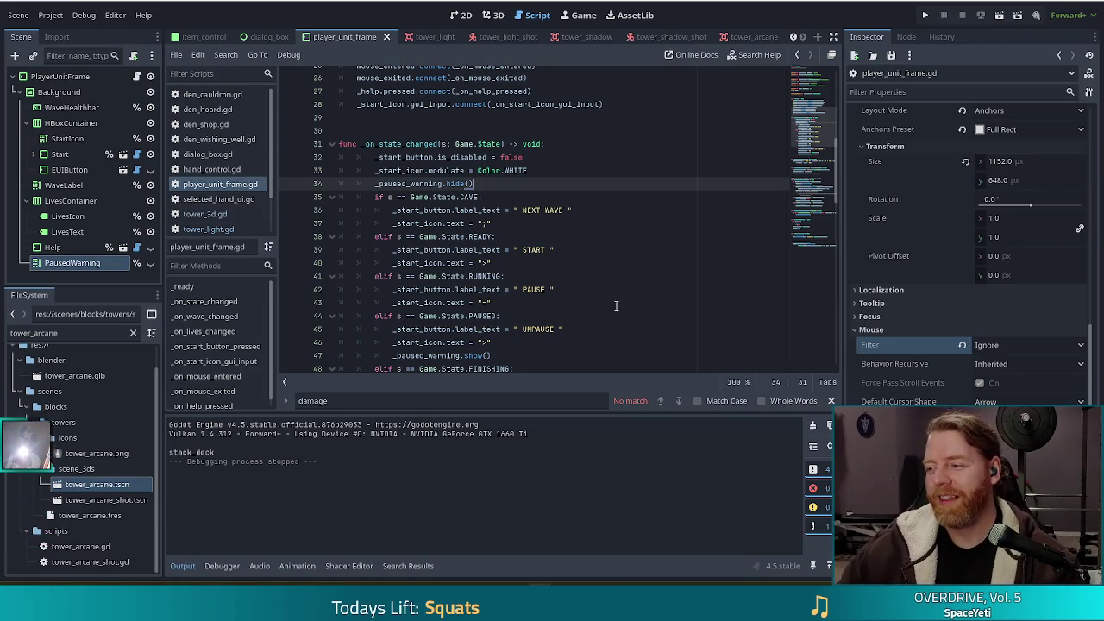
left_click(628, 288)
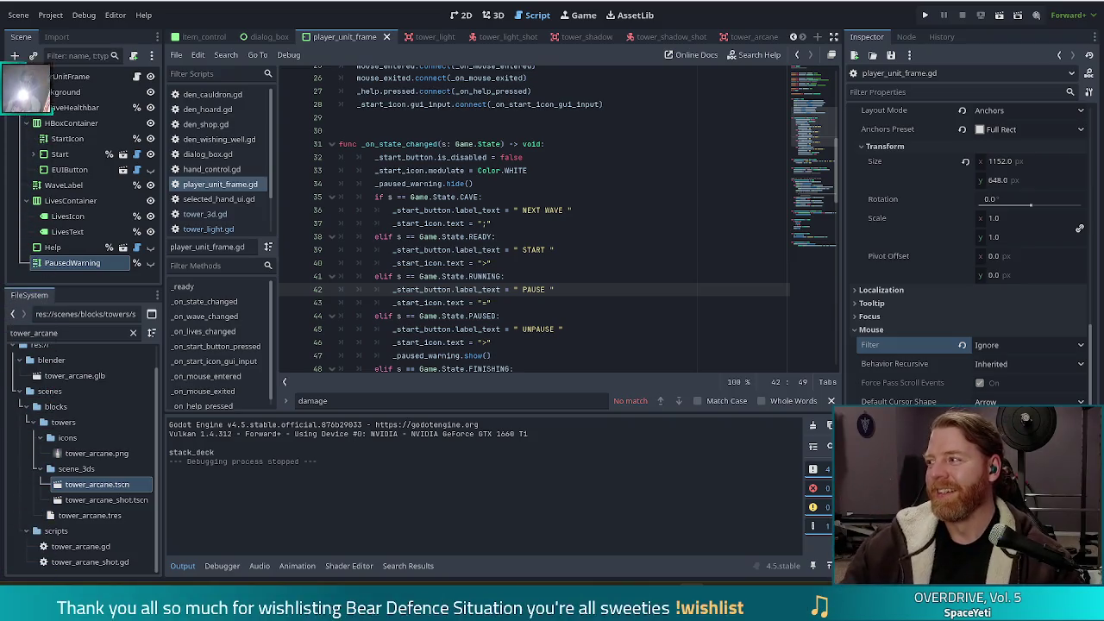
left_click(531, 223)
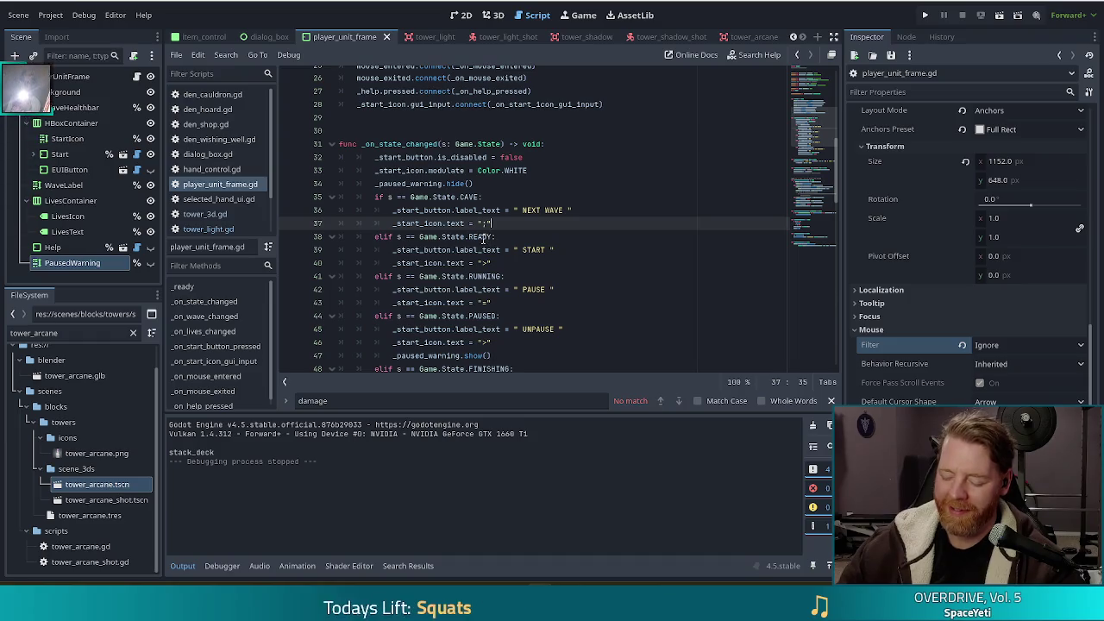
mouse_move(480, 199)
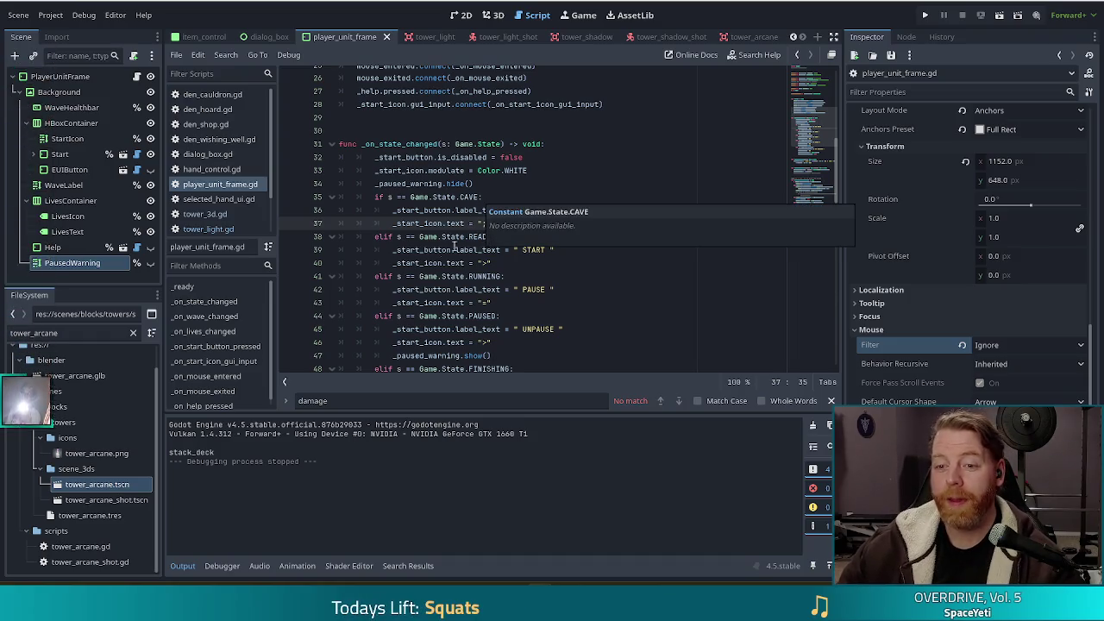
left_click(529, 157)
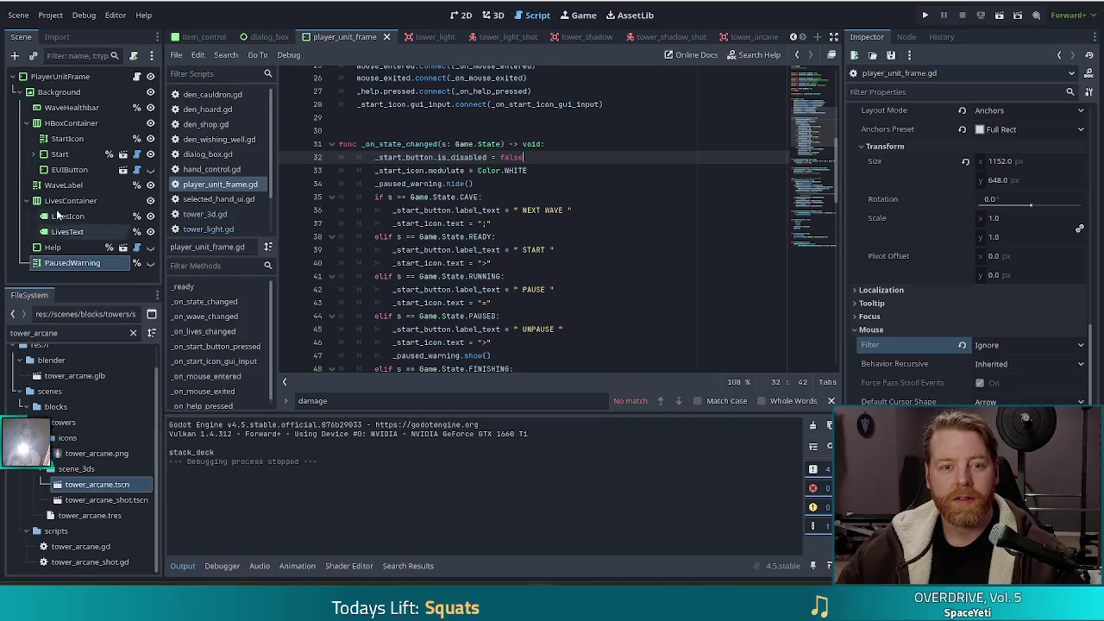
left_click(466, 15)
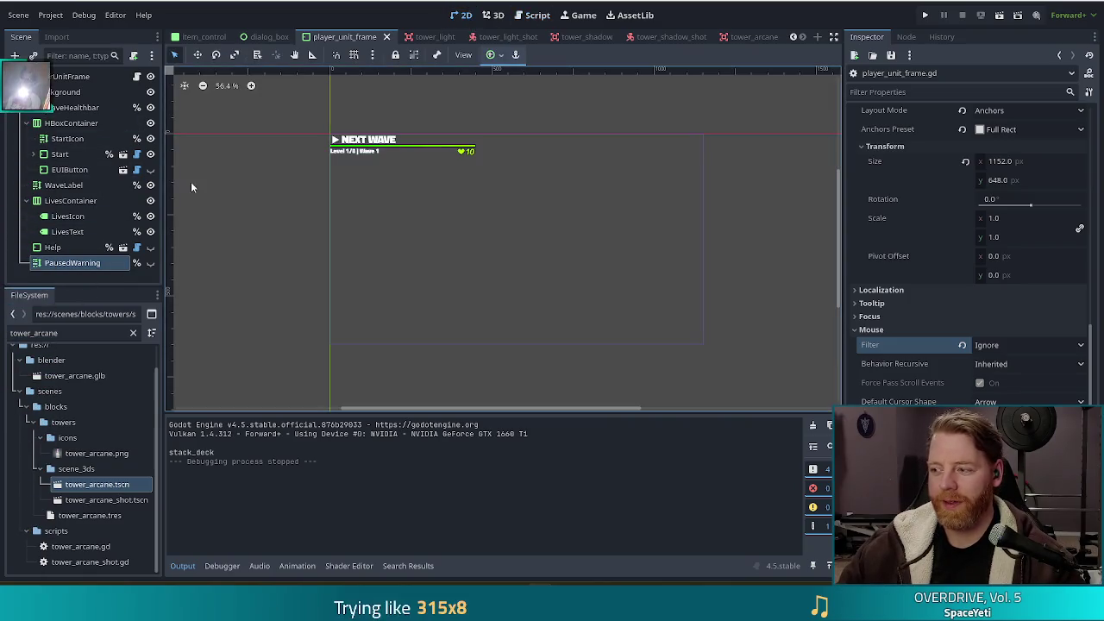
Make PausedWarning visible again so GAME PAUSED shows over the NEXT WAVE frame.
left_click(150, 263)
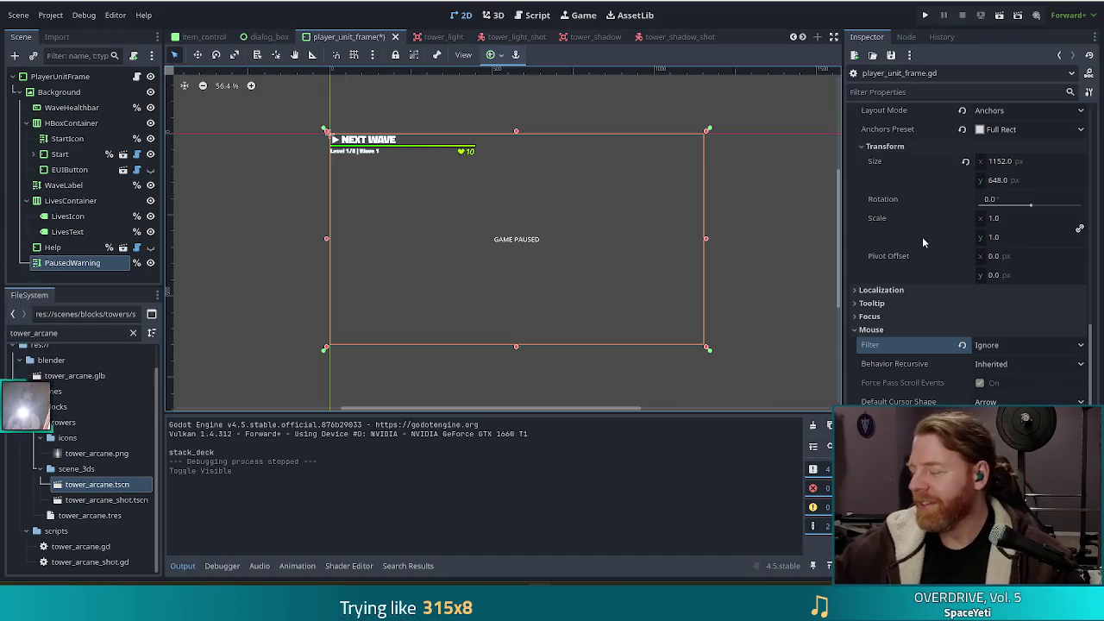
mouse_move(923, 241)
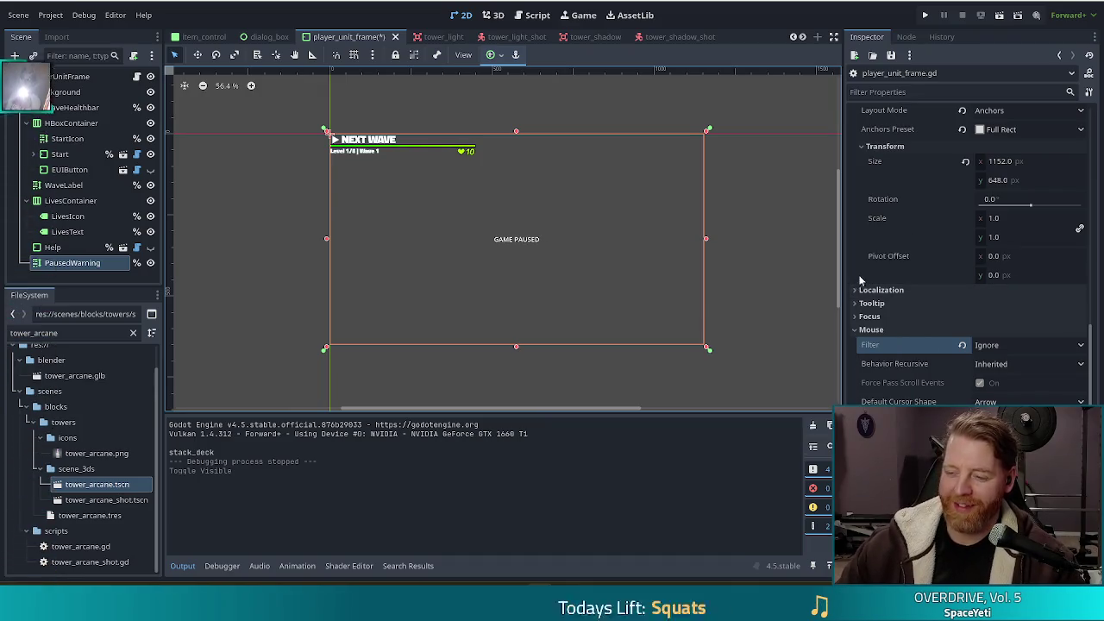
scroll(932, 320, "down", 5)
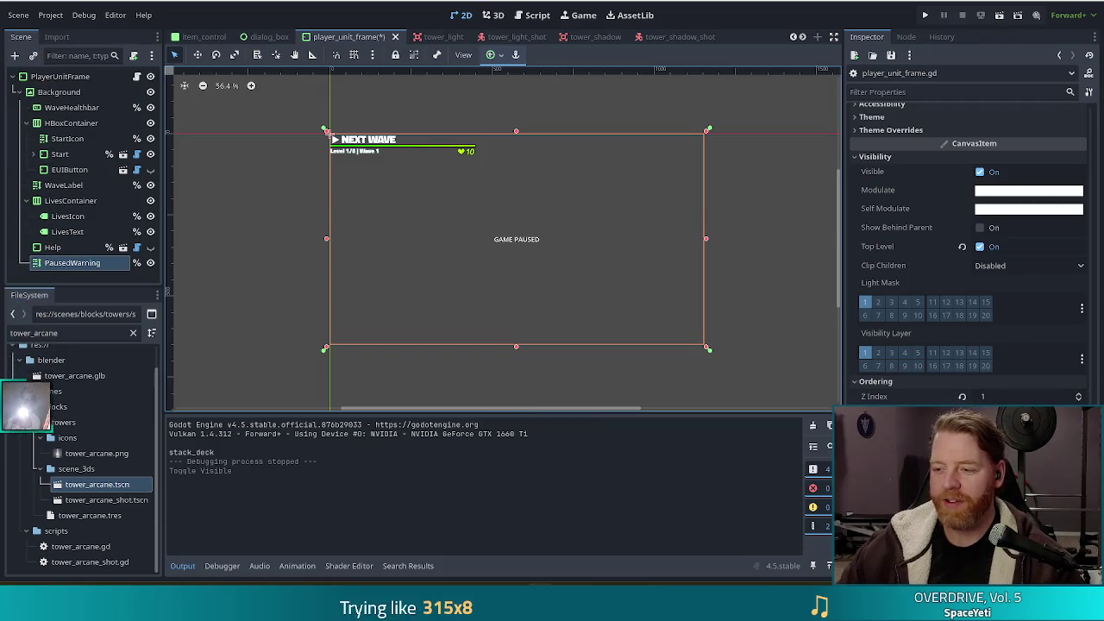
scroll(964, 422, "up", 3)
Expand PausedWarning's Theme Overrides > Fonts, then scroll back up to the Text field.
left_click(867, 247)
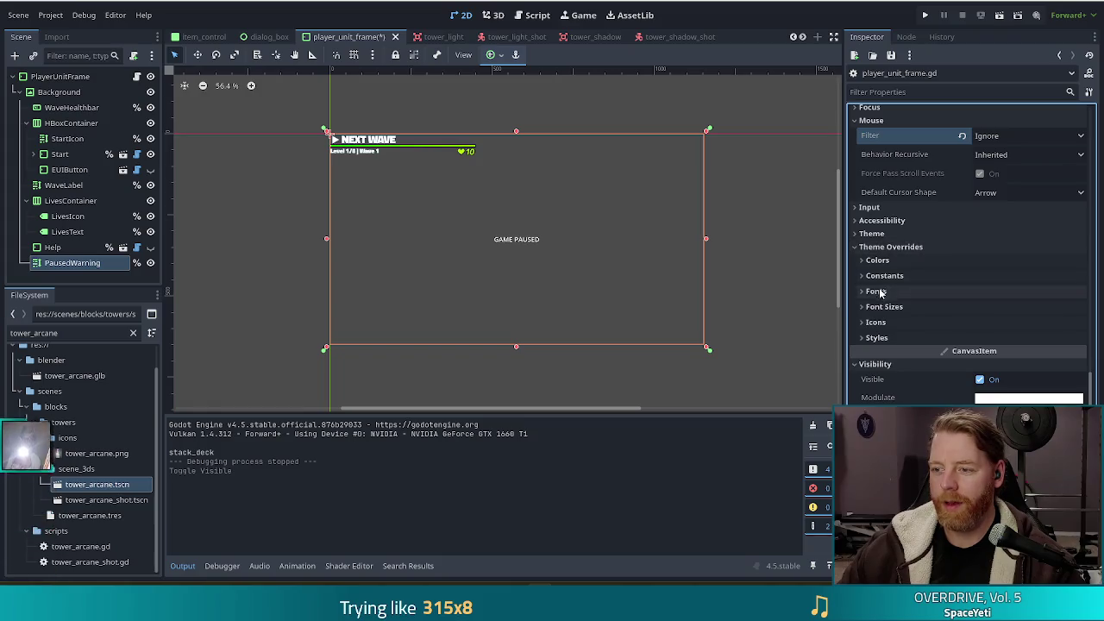
left_click(868, 290)
key("ctrl+alt+p")
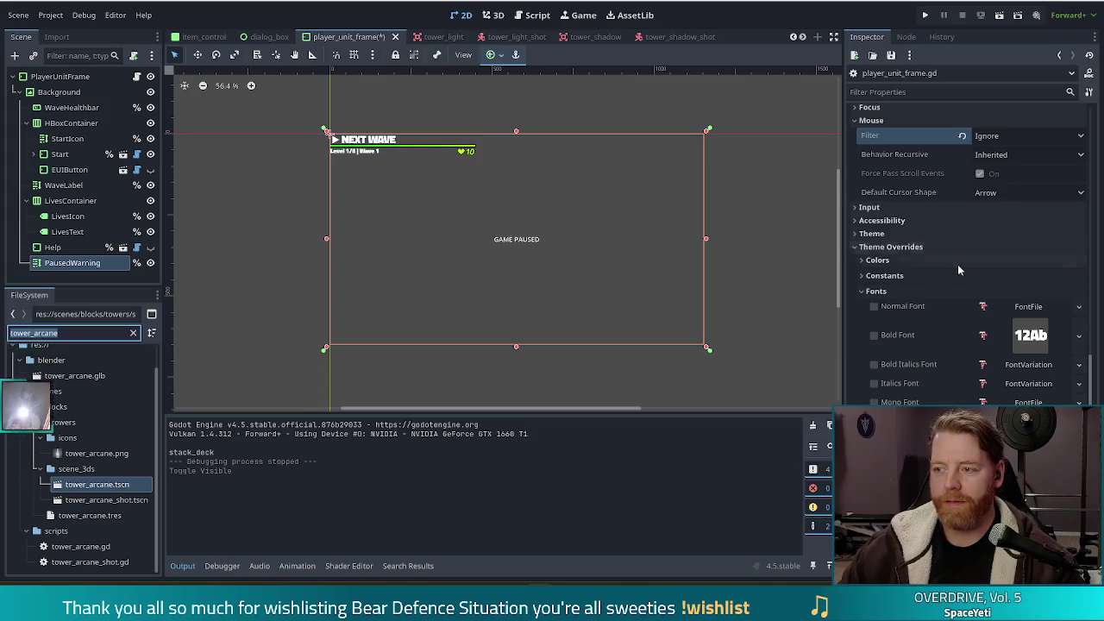
scroll(1050, 322, "up", 5)
scroll(1050, 322, "up", 10)
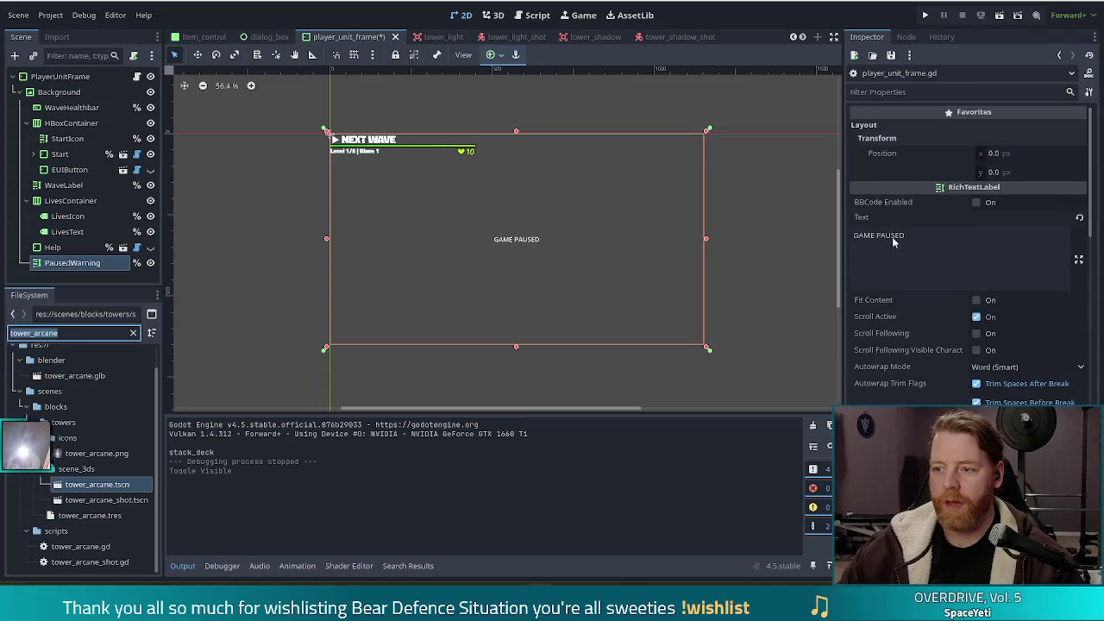
Change the label text to [b]GAME PAUSED[/b] and tick BBCode Enabled.
left_click(921, 235)
key("Home")
type("[b")
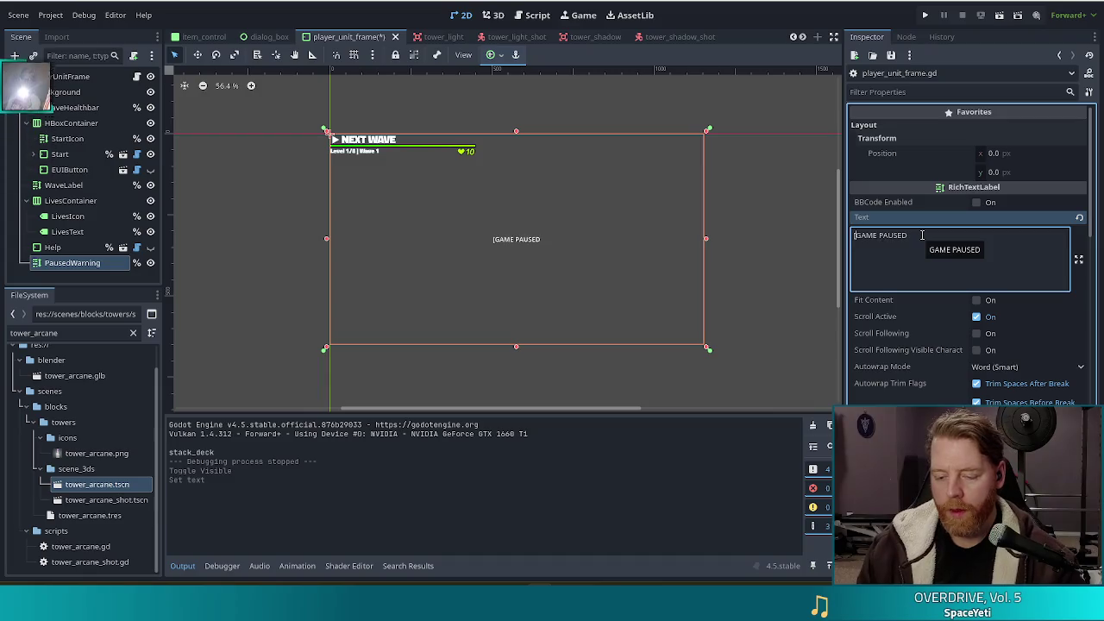
type("]")
key("End")
type("[/b]")
left_click(978, 202)
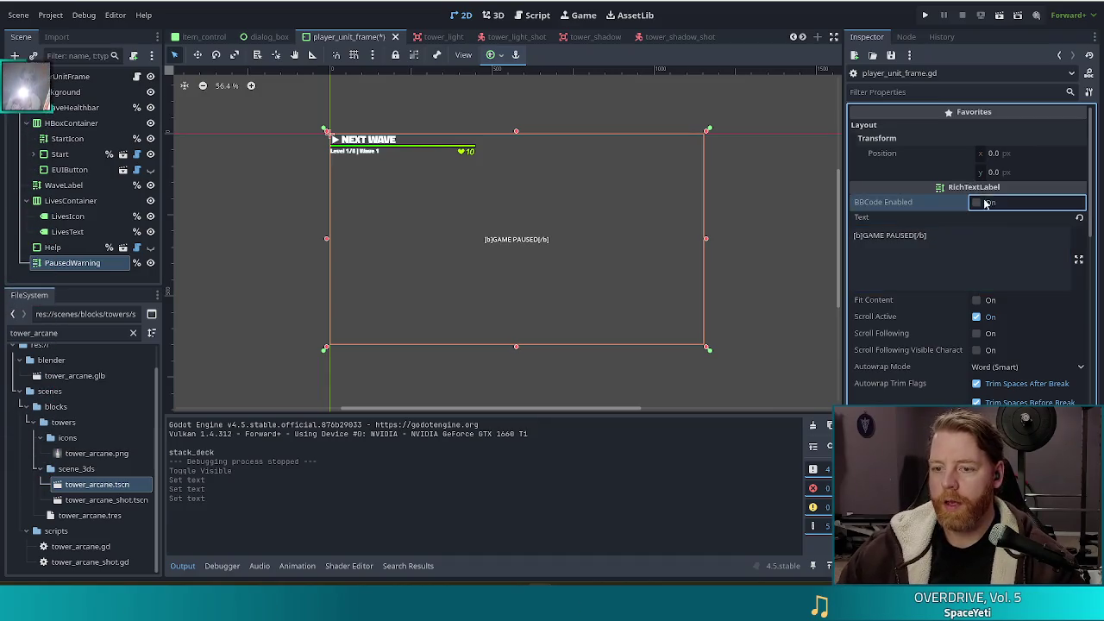
scroll(945, 350, "down", 5)
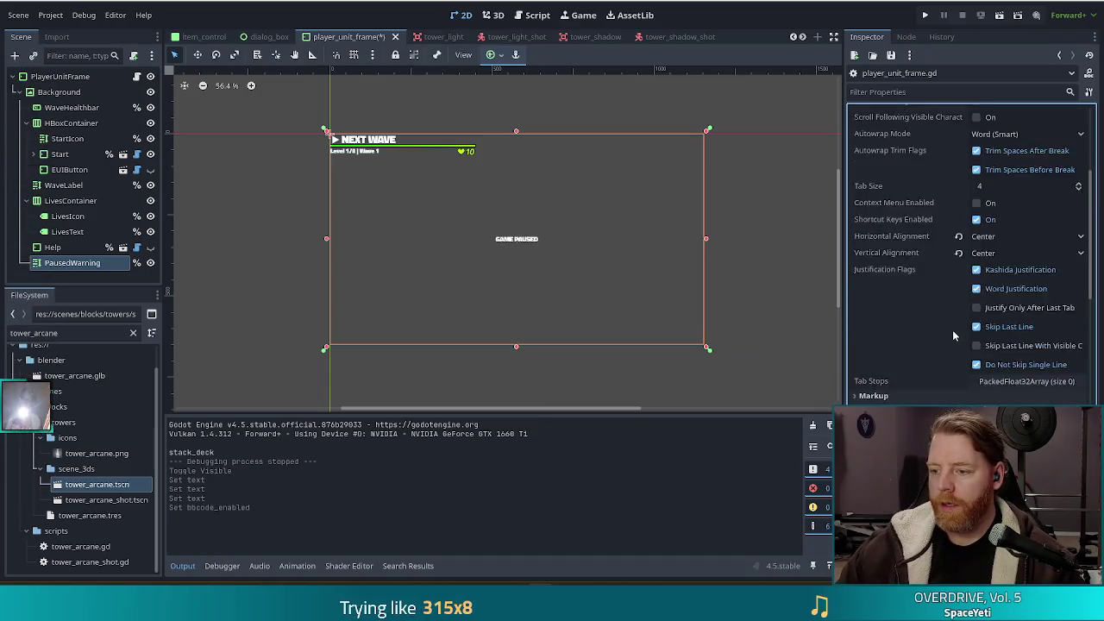
scroll(964, 336, "down", 15)
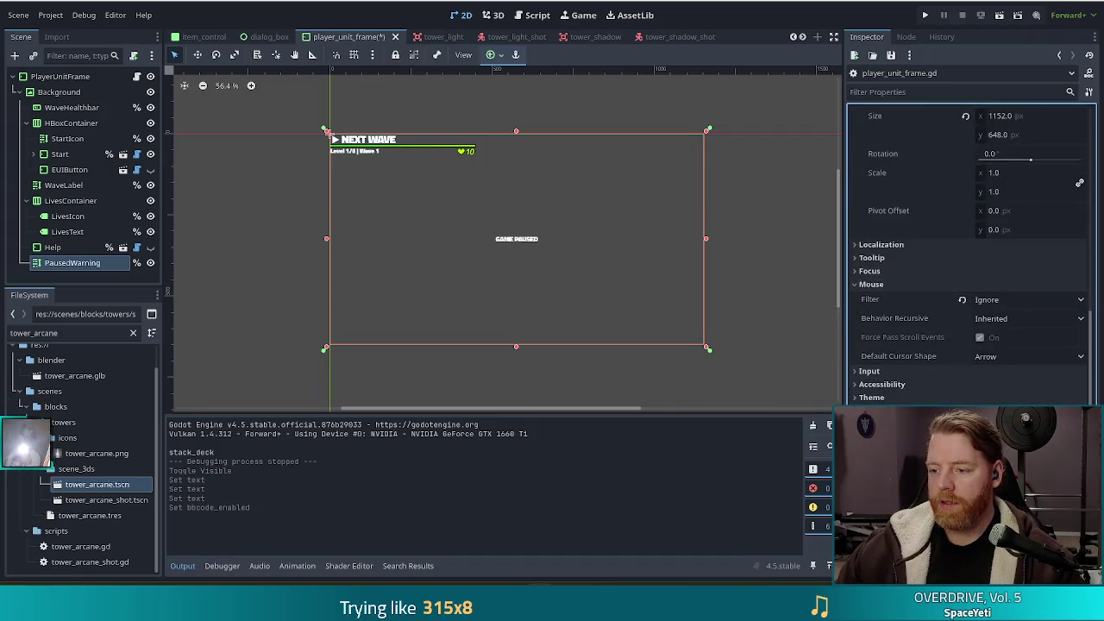
scroll(970, 259, "down", 3)
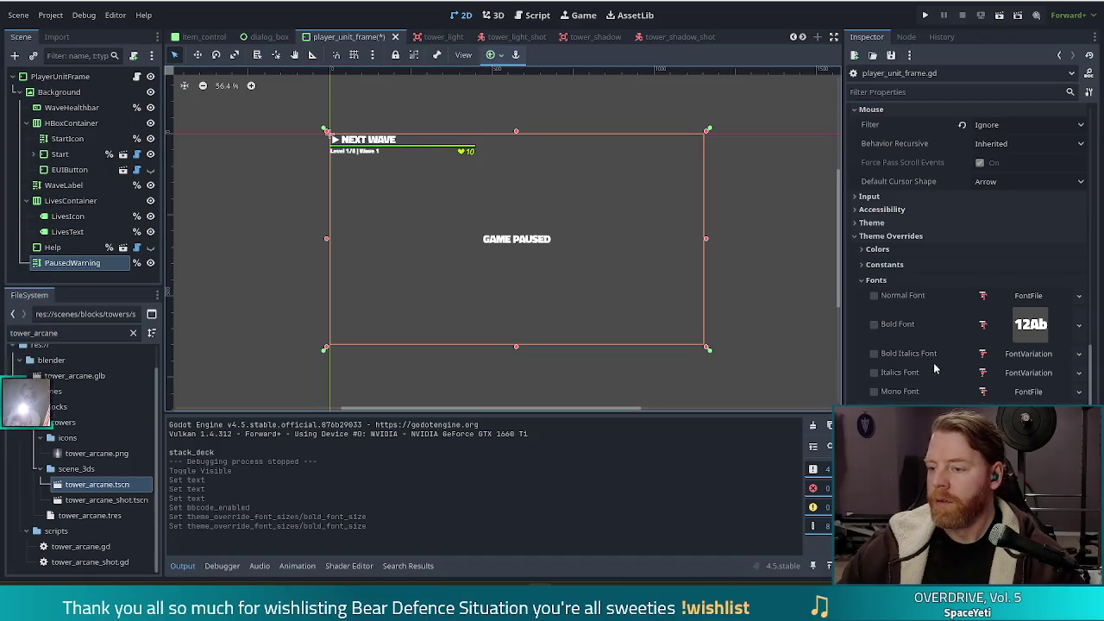
Set the PausedWarning theme constant Outline Size to 12.
left_click(884, 265)
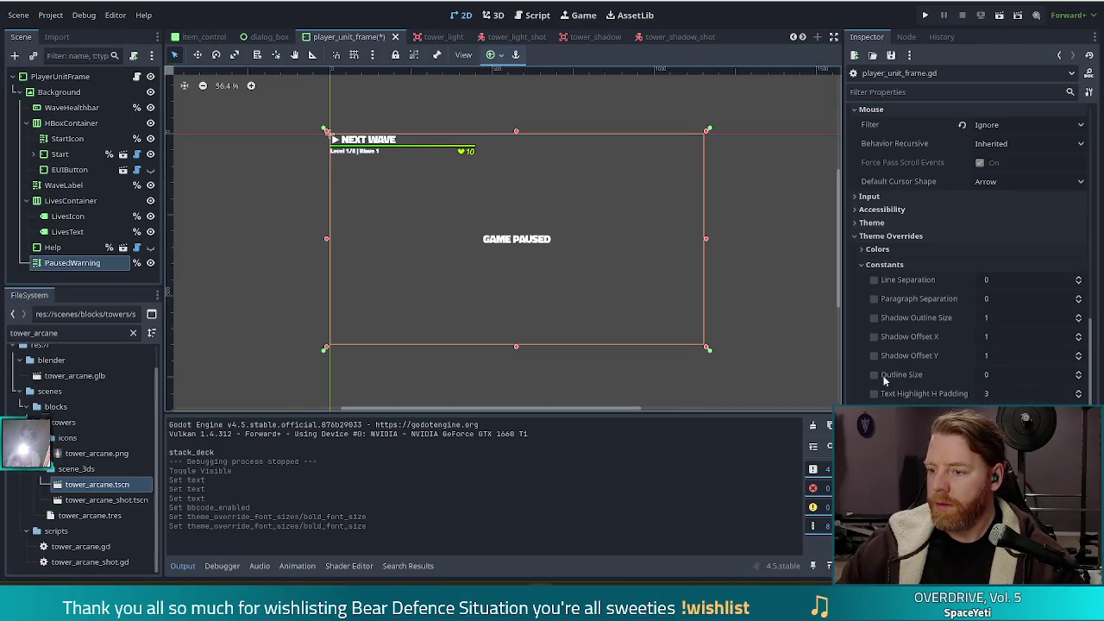
left_click(992, 377)
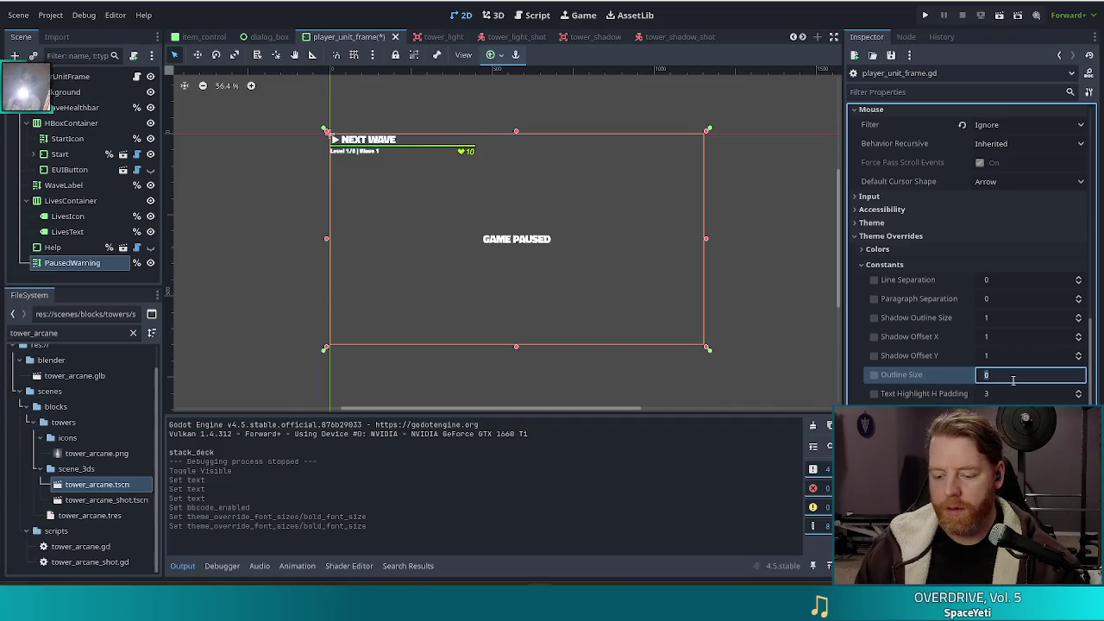
type("12")
key("Return")
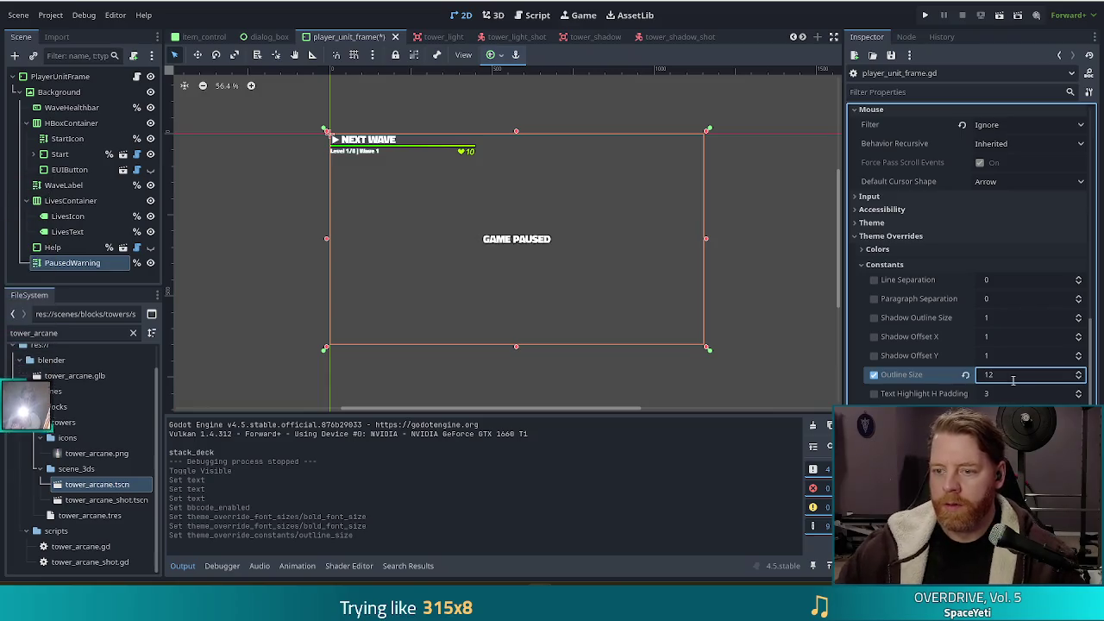
Give the font outline colour 0.5 alpha, then deselect and save the scene.
left_click(878, 248)
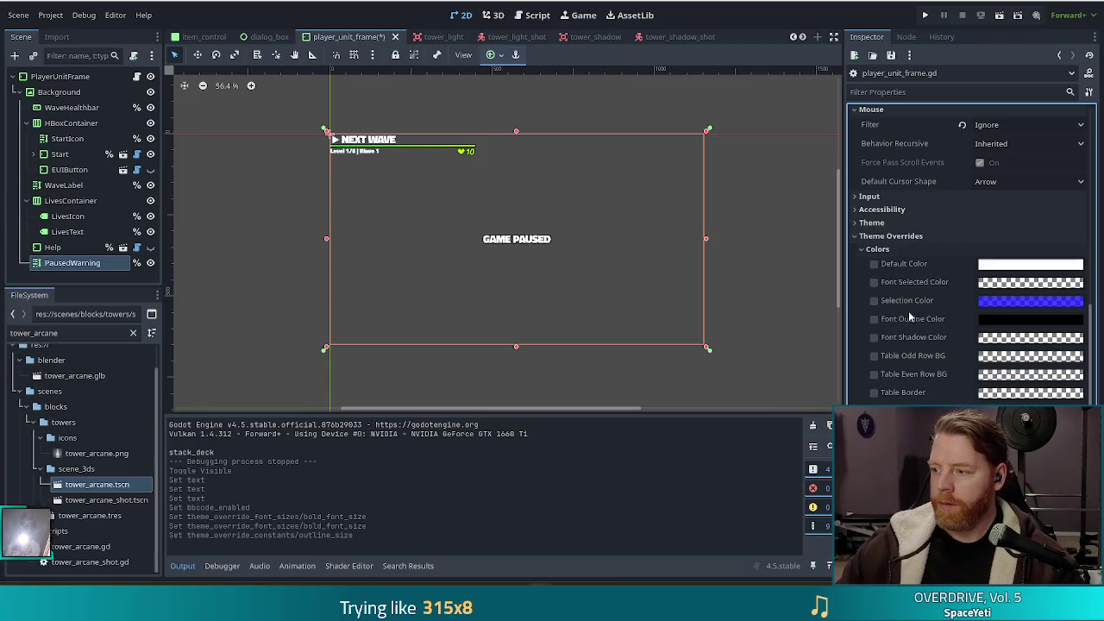
left_click(1001, 321)
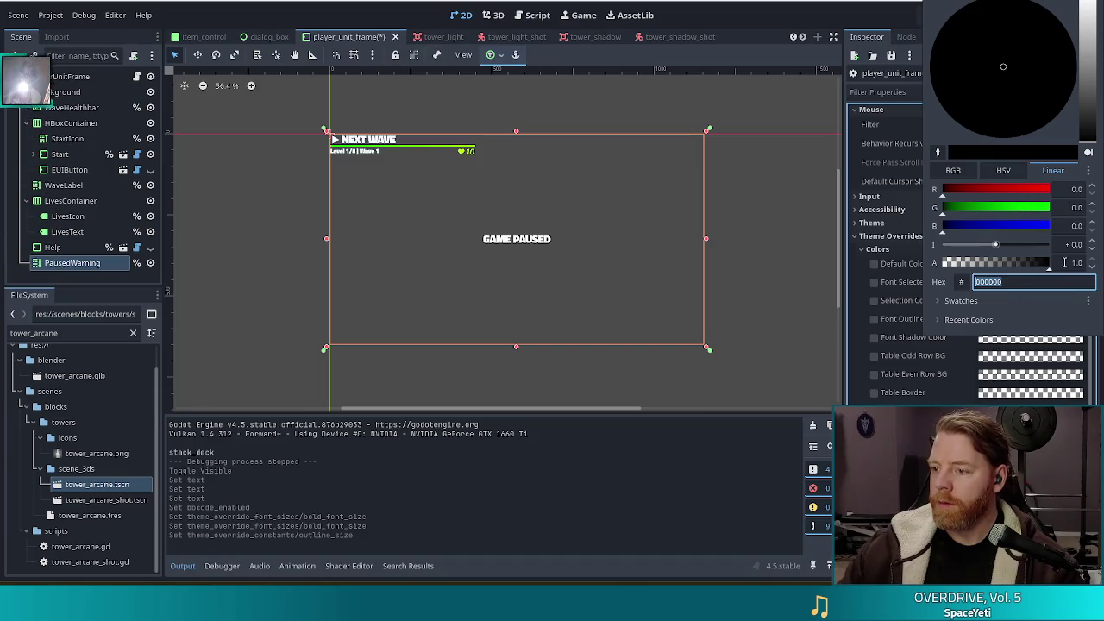
left_click(1065, 262)
type("0.5")
left_click(386, 345)
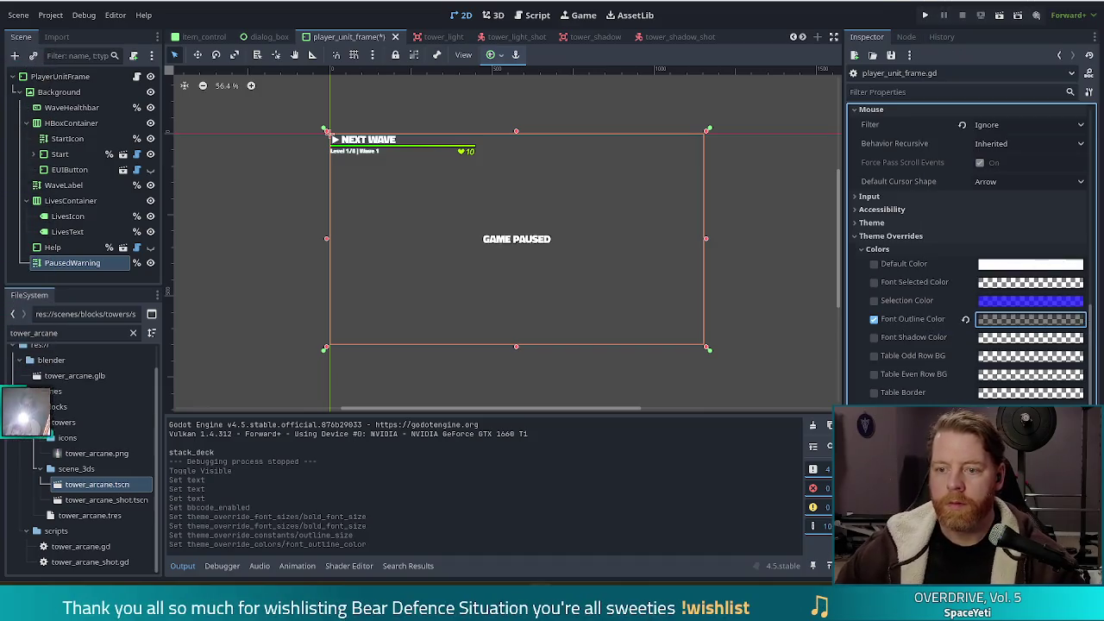
left_click(762, 116)
key("ctrl+s")
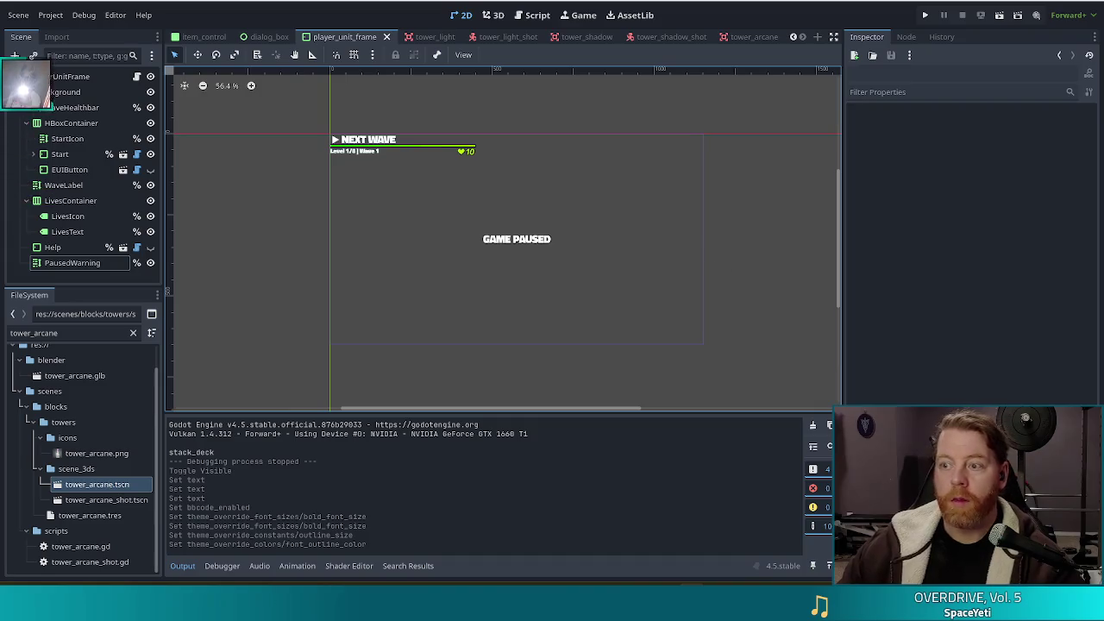
Launch the project with F5 to test the bold outlined label.
key("F5")
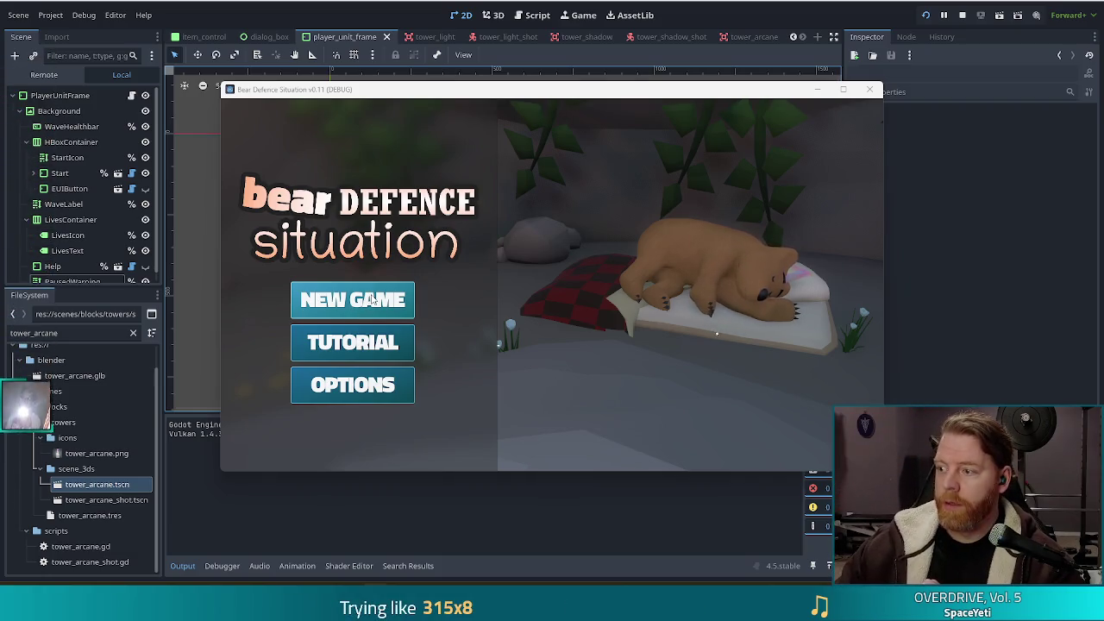
Start a new game, enter the level, start the first wave and pause it.
left_click(369, 298)
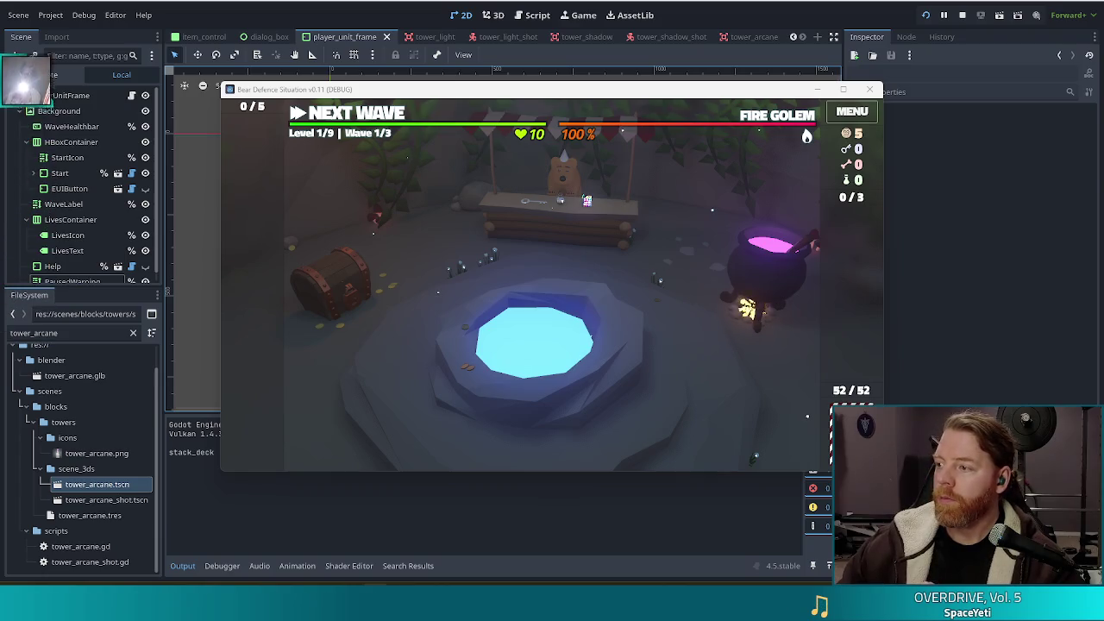
left_click(312, 115)
left_click(324, 116)
left_click(326, 117)
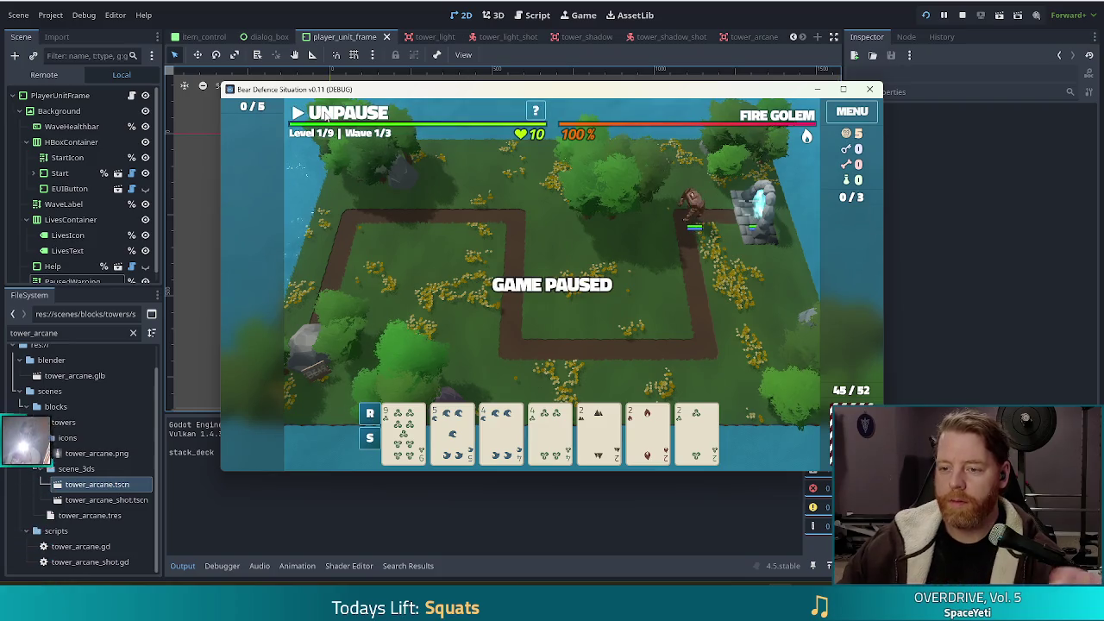
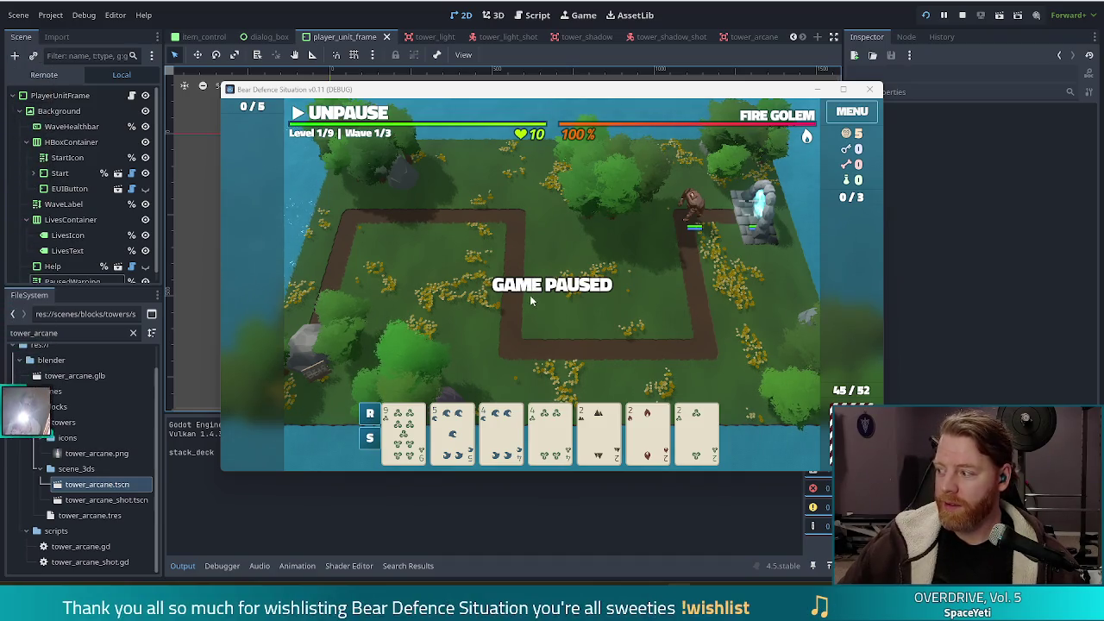
Stop the running game and select the PausedWarning node to show its properties in the Inspector.
left_click(451, 120)
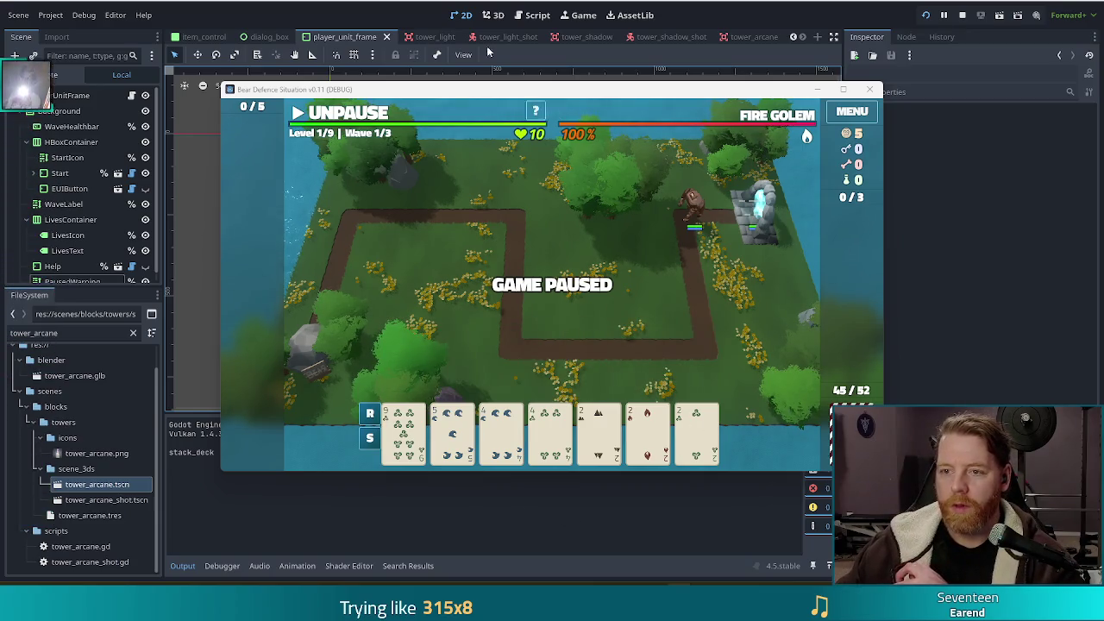
key("F8")
left_click(72, 280)
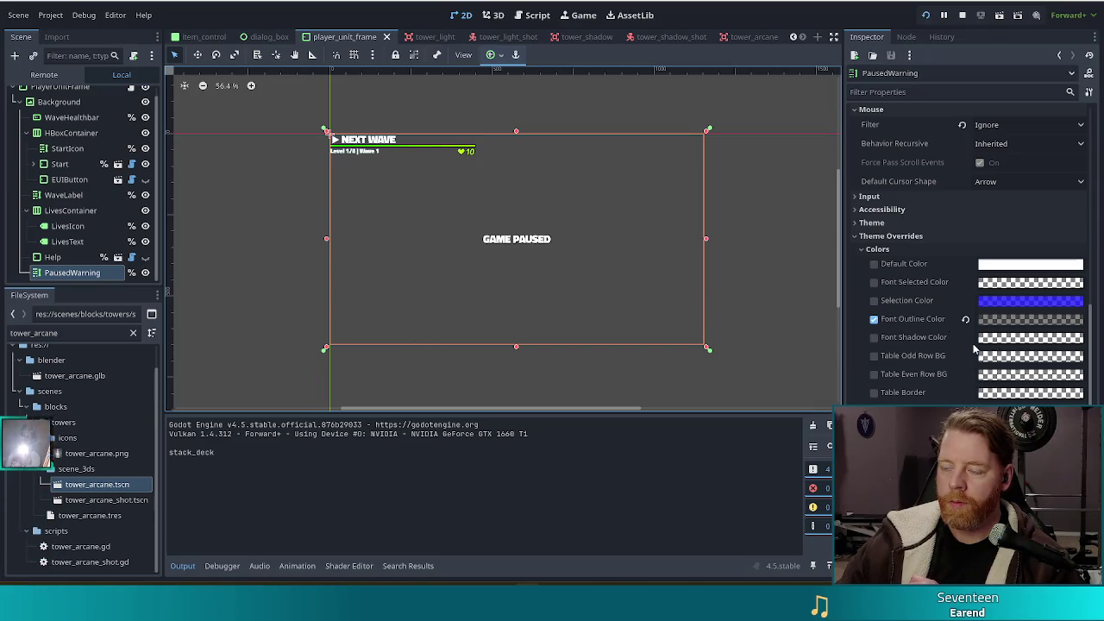
Change PausedWarning's text to [v_bad][b]GAME PAUSED[/b][/v_bad] and save the scene.
scroll(974, 346, "up", 5)
scroll(974, 346, "up", 10)
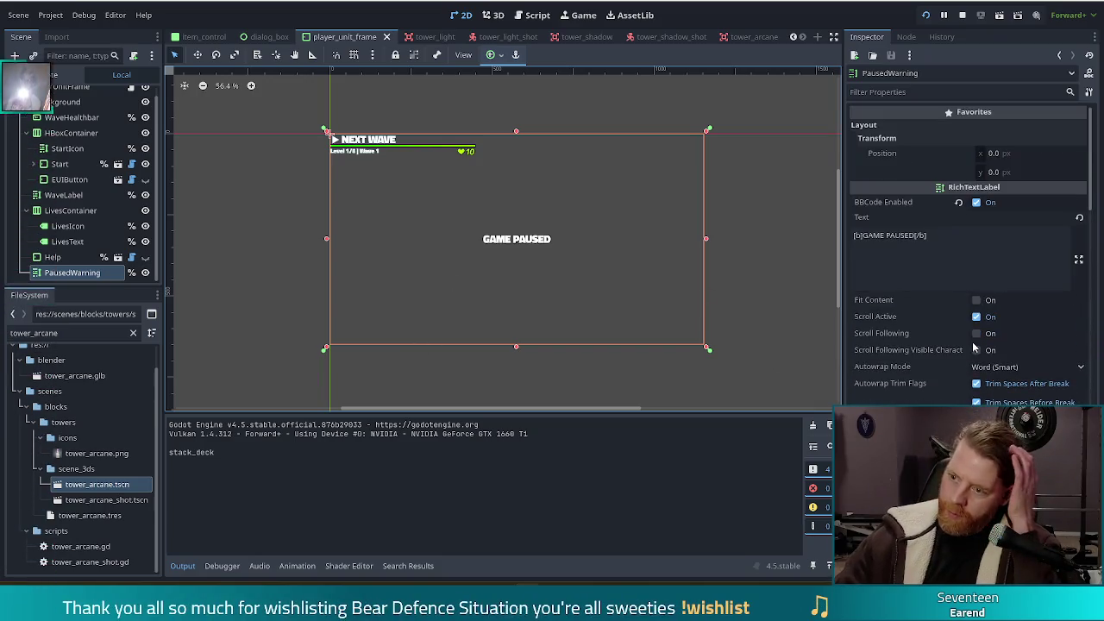
left_click(935, 233)
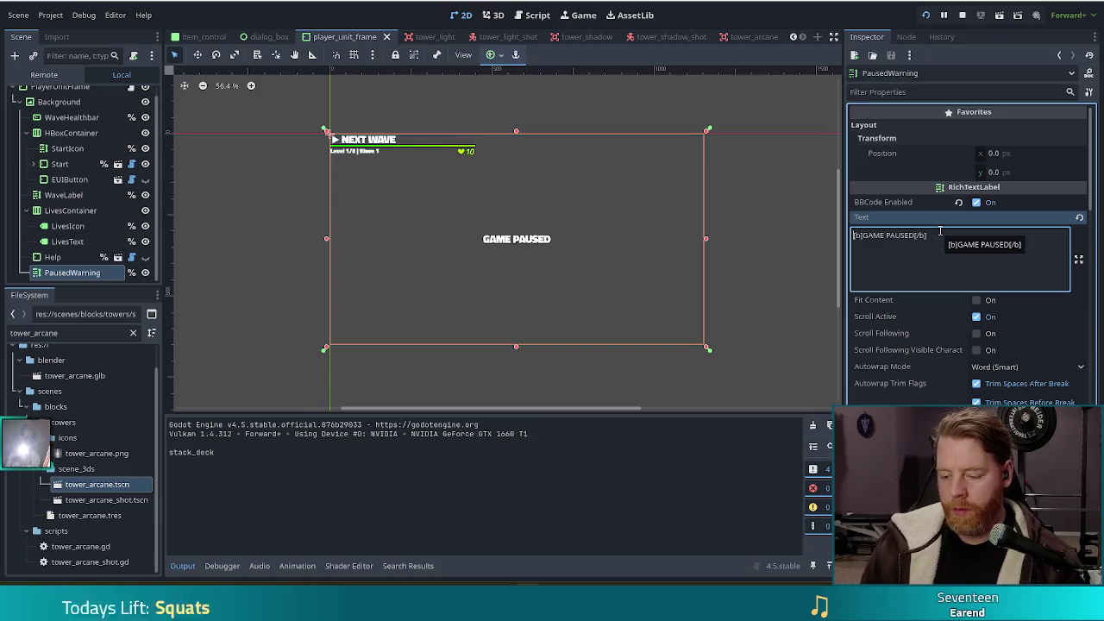
type("[v_bad")
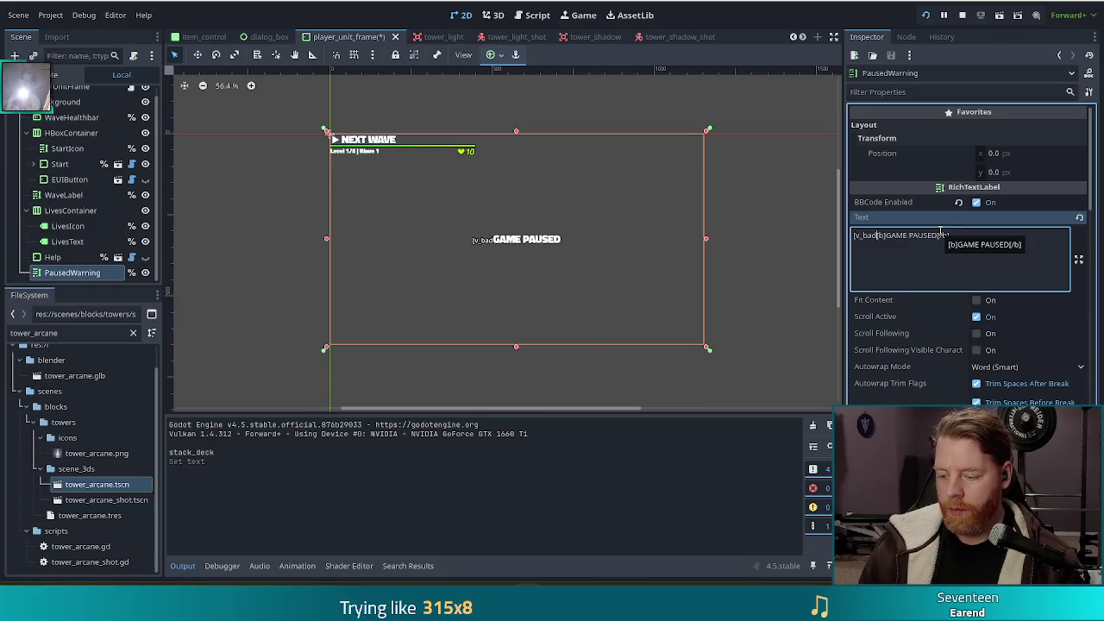
left_click(940, 235)
type("][/v_bad]")
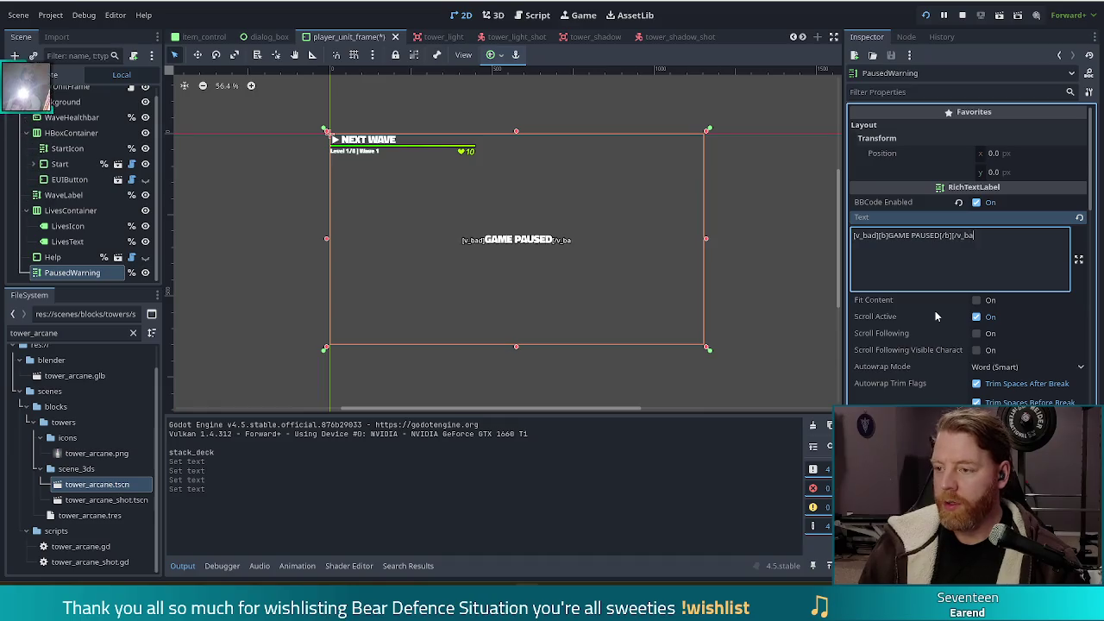
key("ctrl+s")
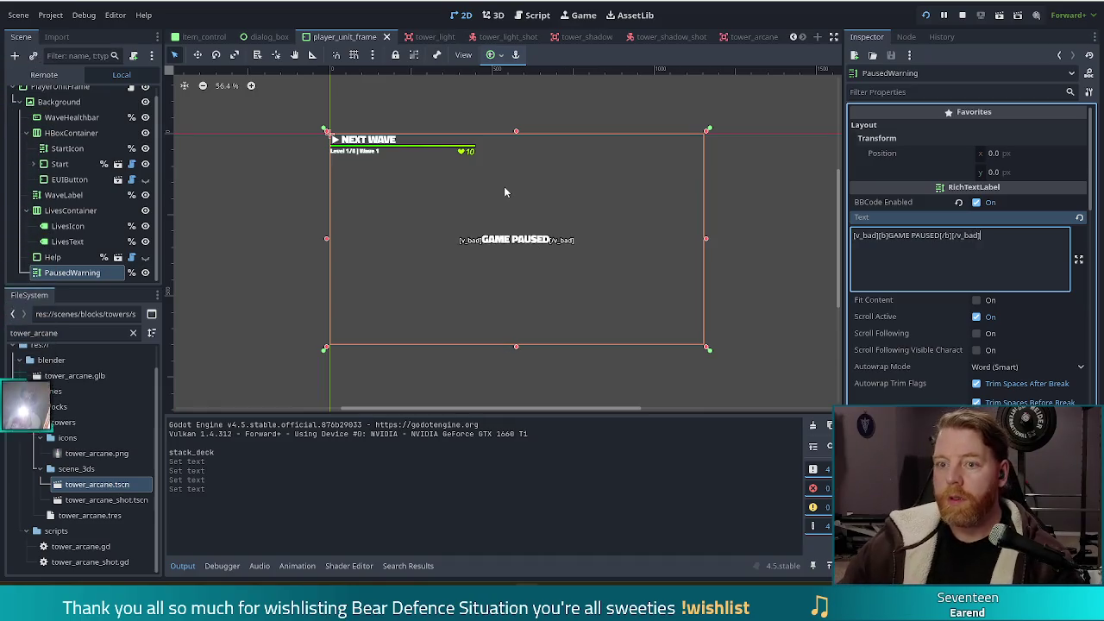
left_click(537, 15)
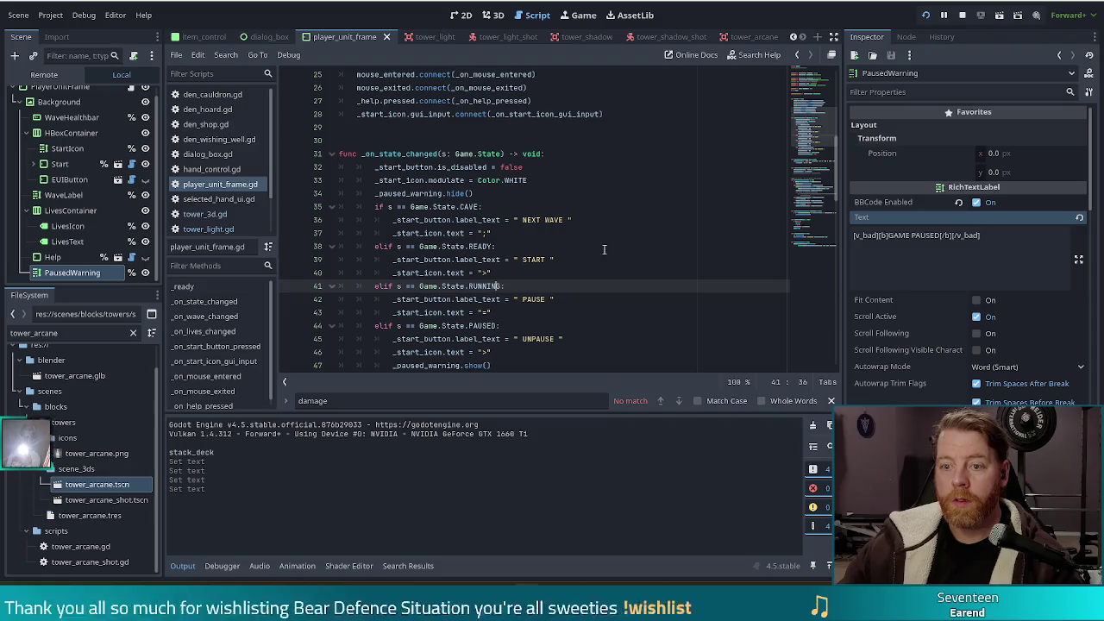
Add a new line 29 reading _paused_warning.text = _paused_warning.text in _ready.
scroll(655, 230, "up", 3)
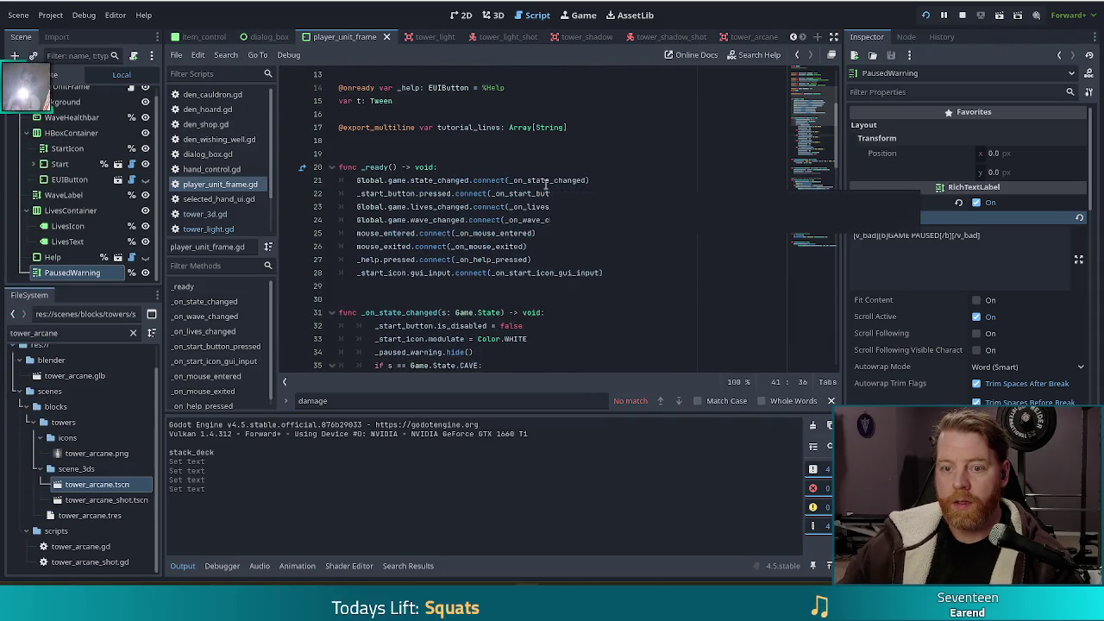
left_click(622, 271)
key("Return")
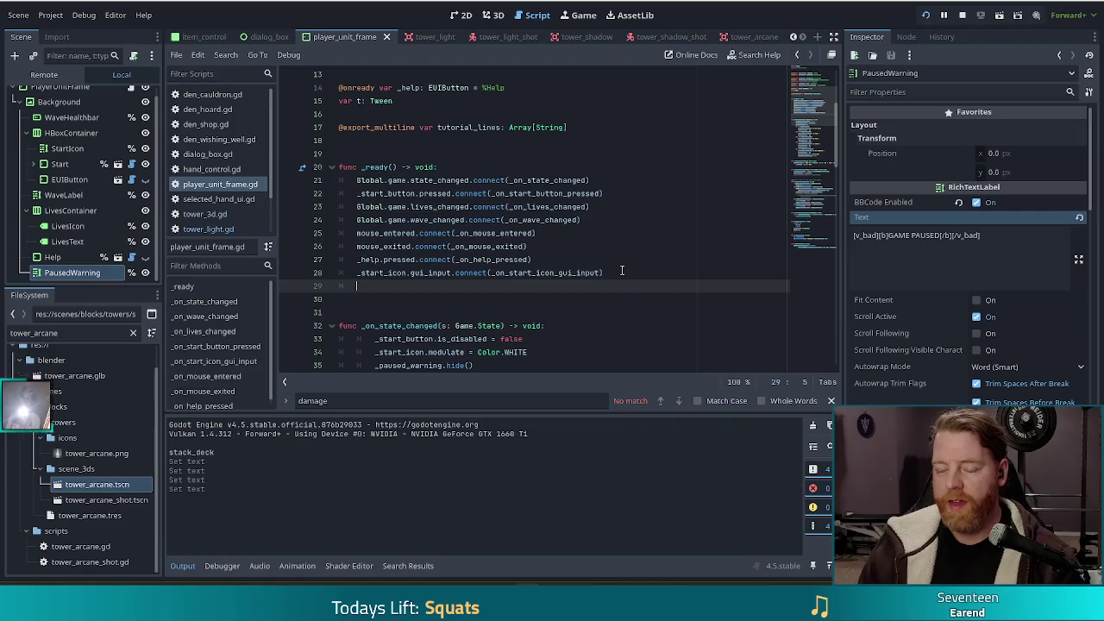
type("_")
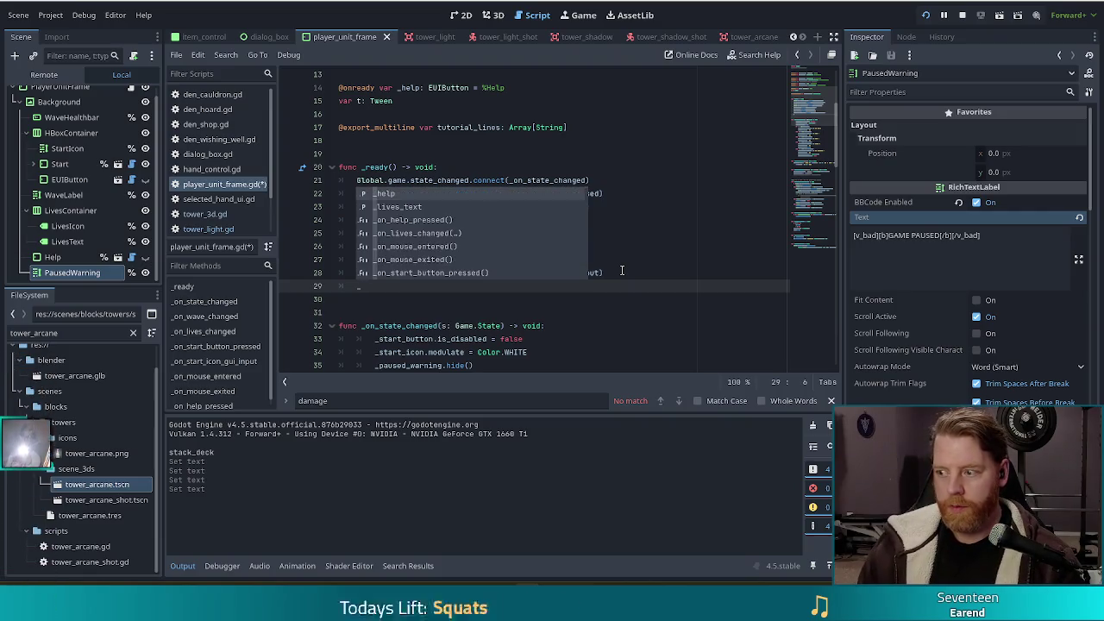
type("pau")
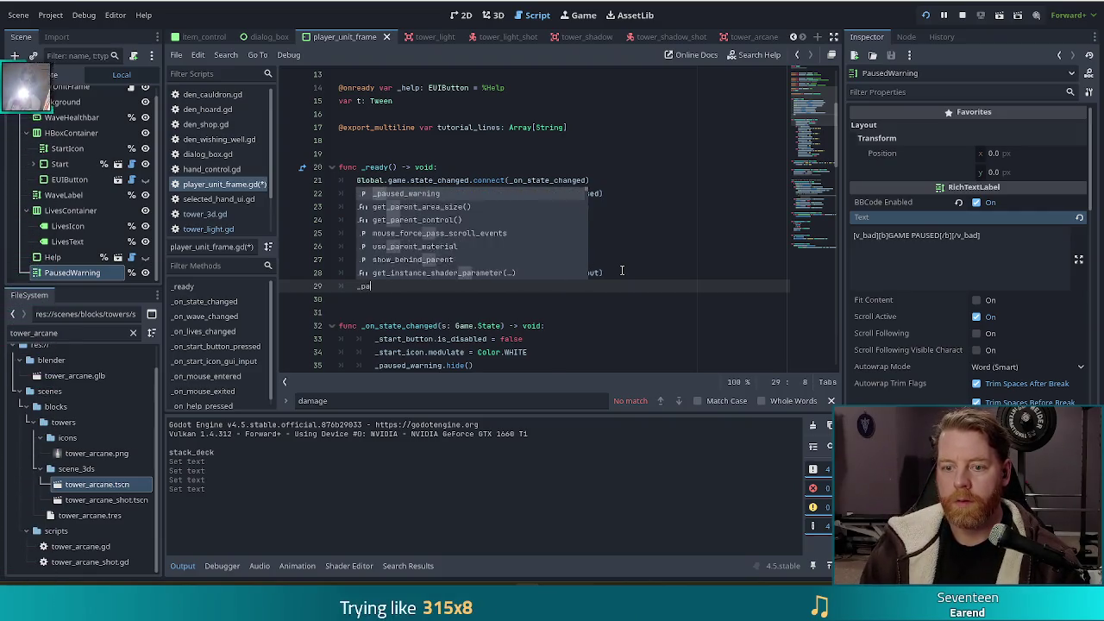
key("Return")
type(".text = ")
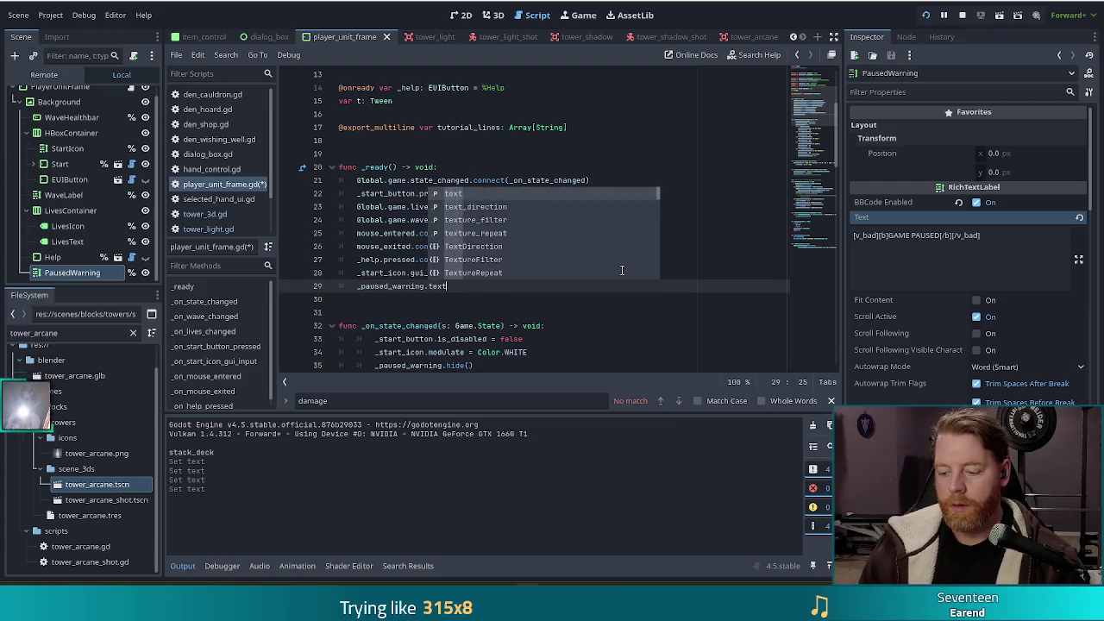
type("_paus")
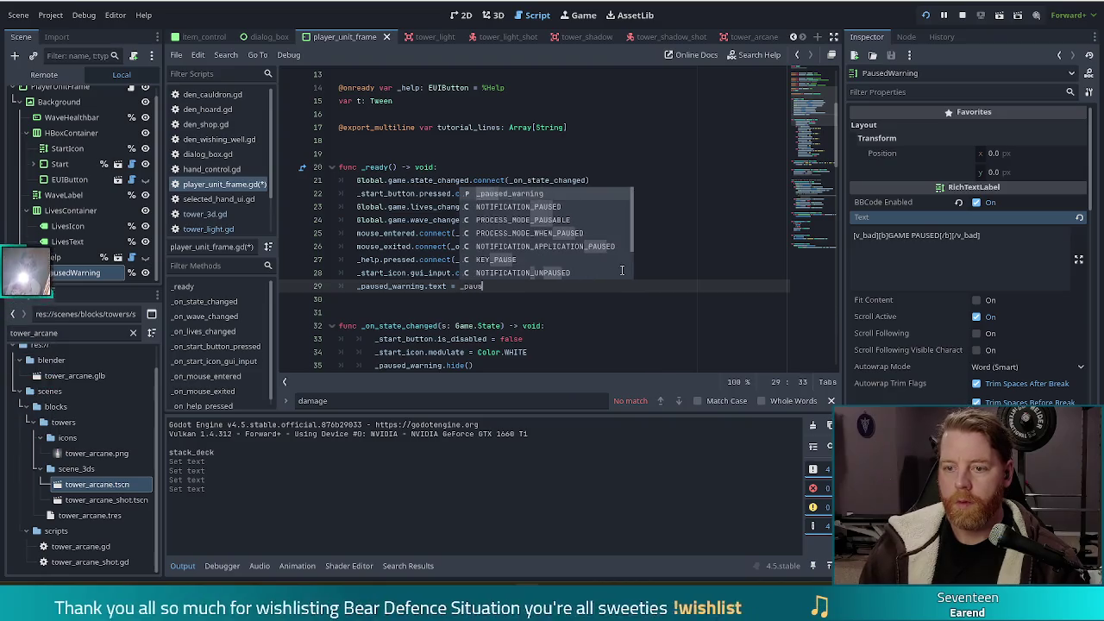
key("Return")
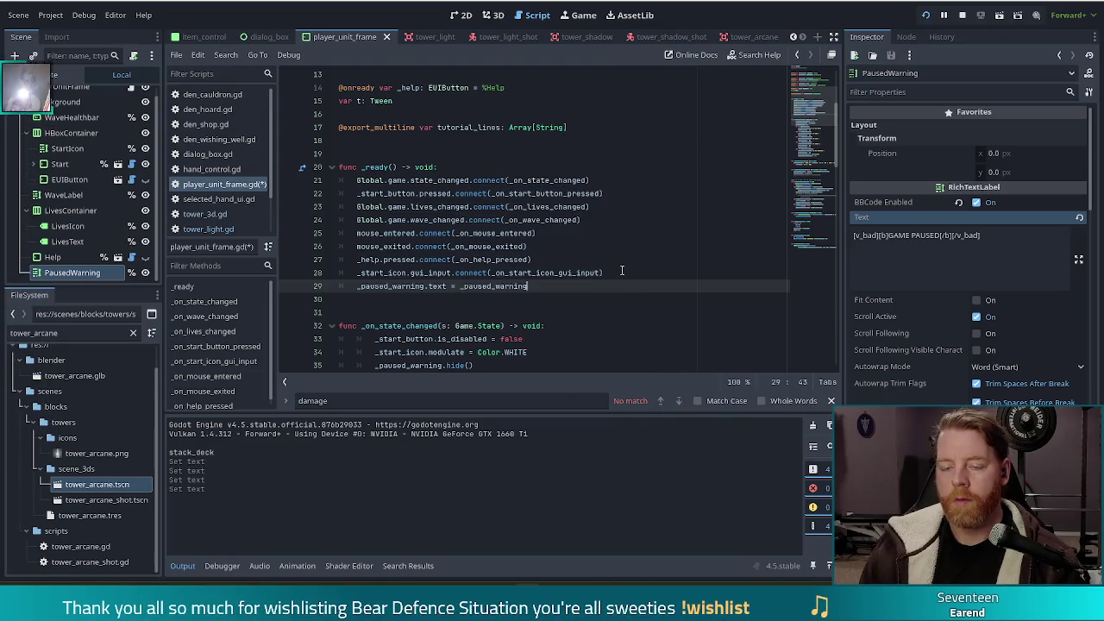
type(".text")
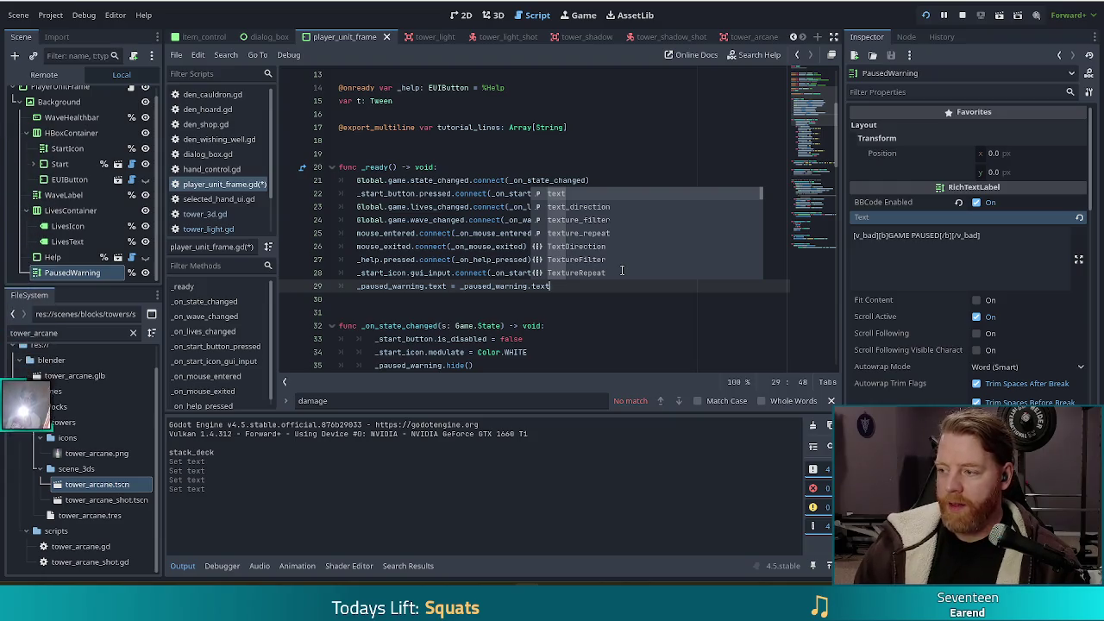
Wrap the right-hand side in Global.game_ui.parse_bbcode(_paused_warning.text).
key("ctrl+Left")
key("ctrl+Left")
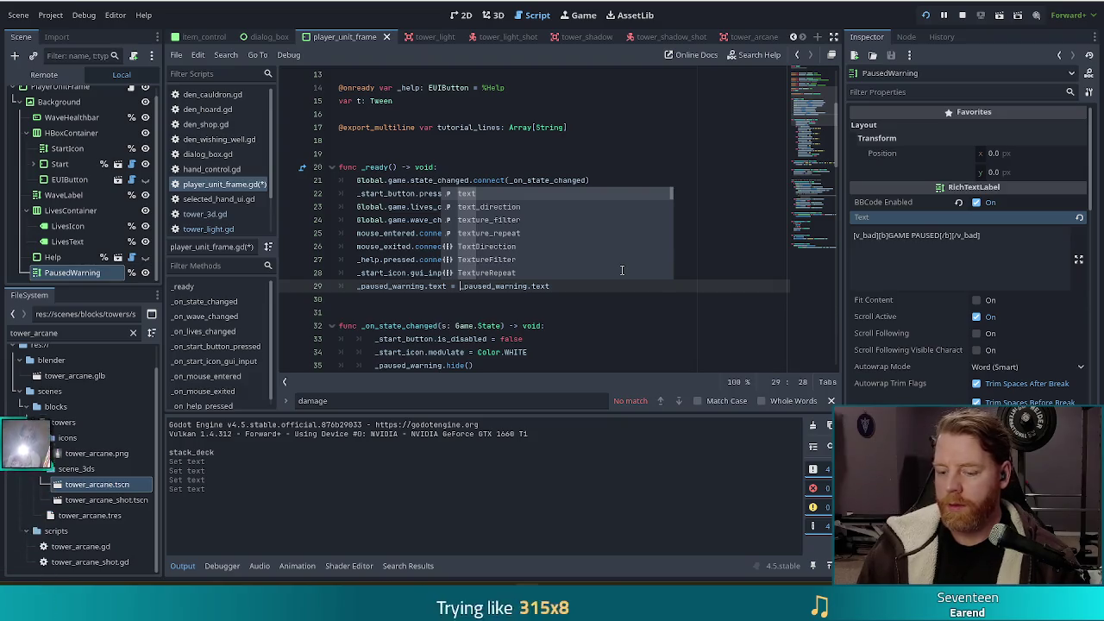
type("Global.pa")
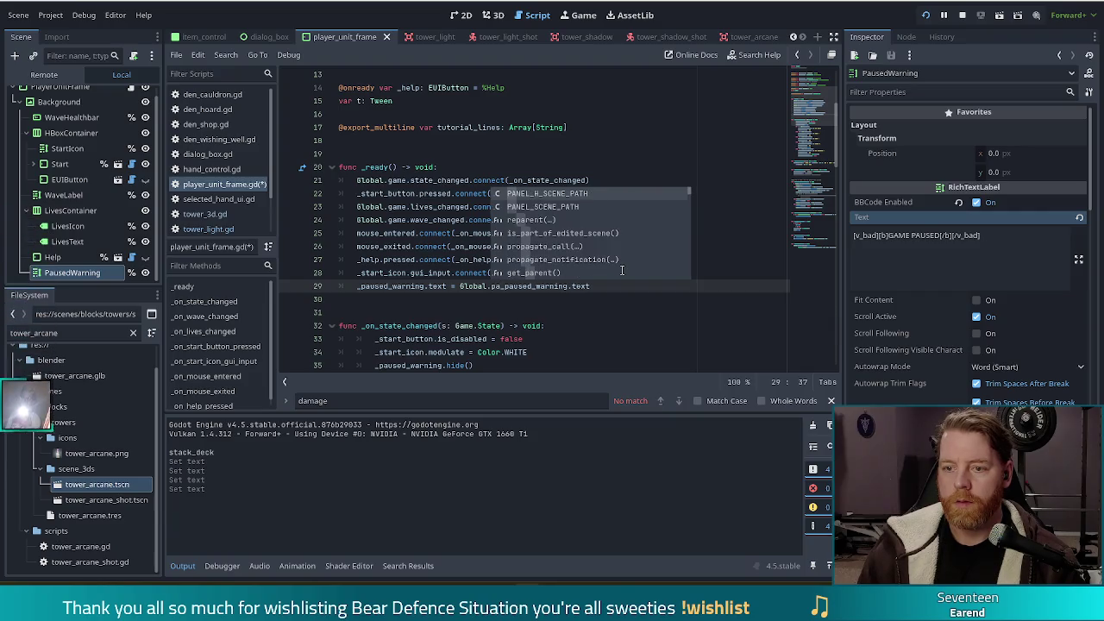
type("rs")
key("BackSpace")
key("BackSpace")
key("BackSpace")
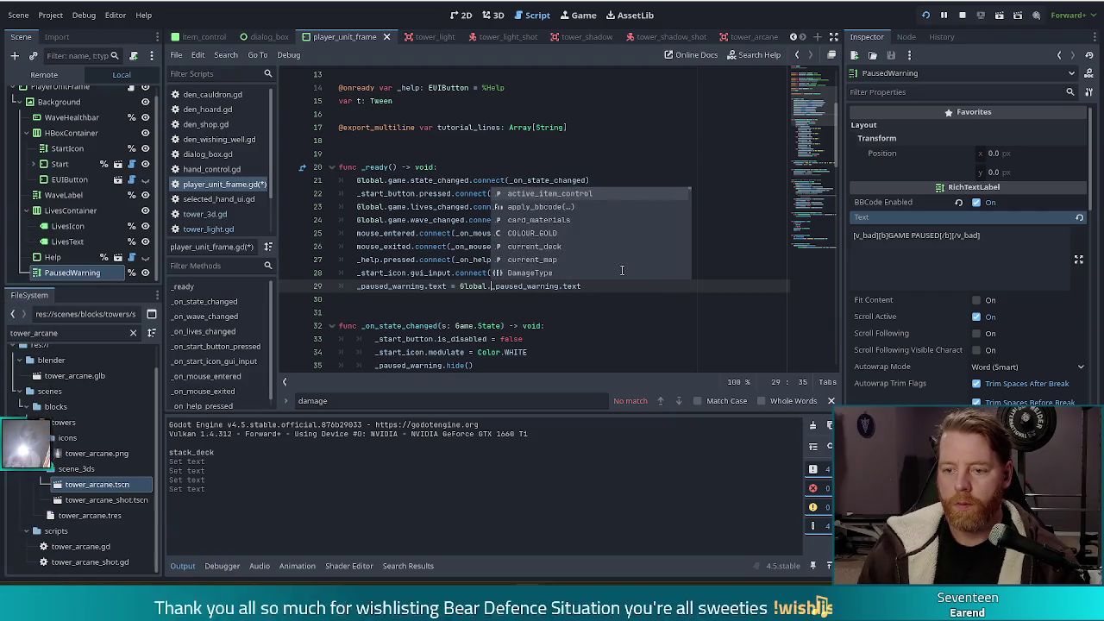
type("game")
type("_ui.par")
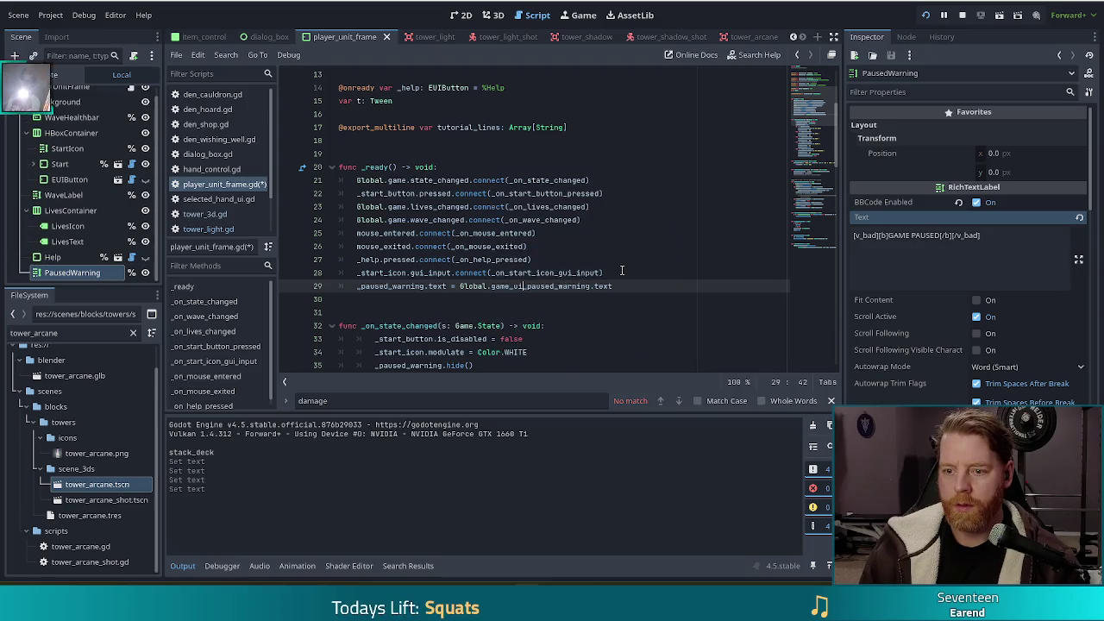
key("Return")
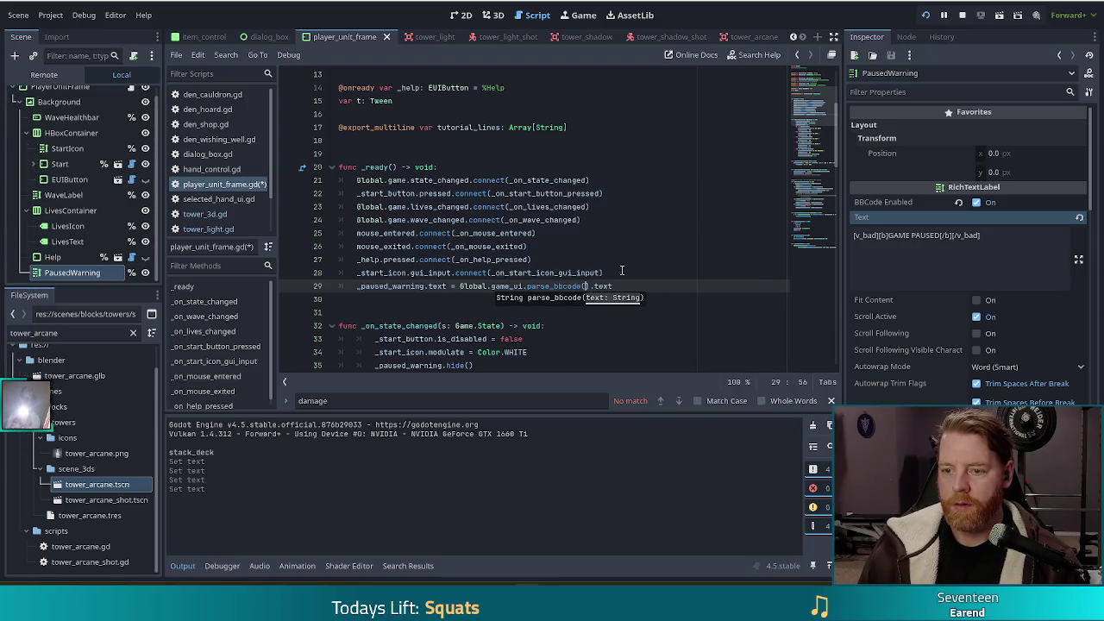
type("_paus")
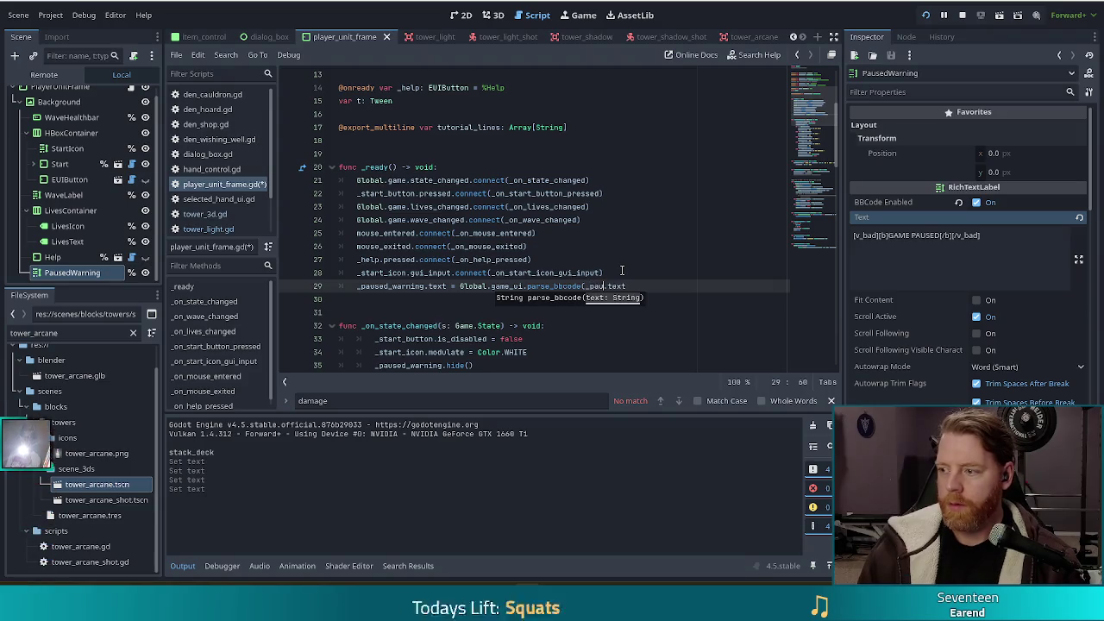
key("Return")
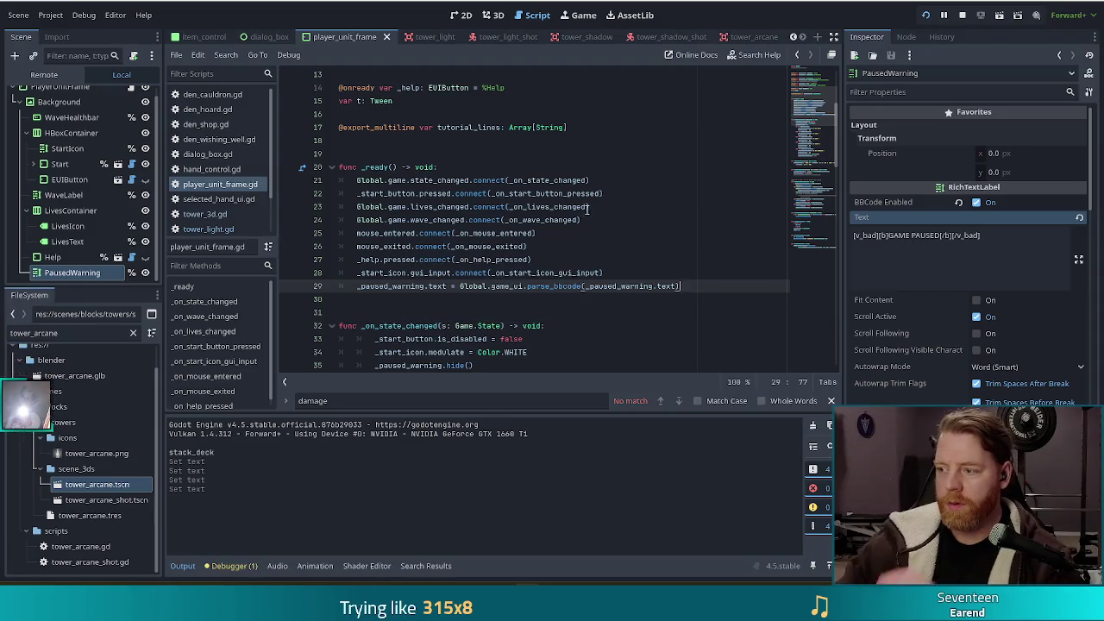
left_click(578, 272)
Run the game, start a new game's first wave and pause it to view the v_bad-coloured GAME PAUSED.
left_click(926, 17)
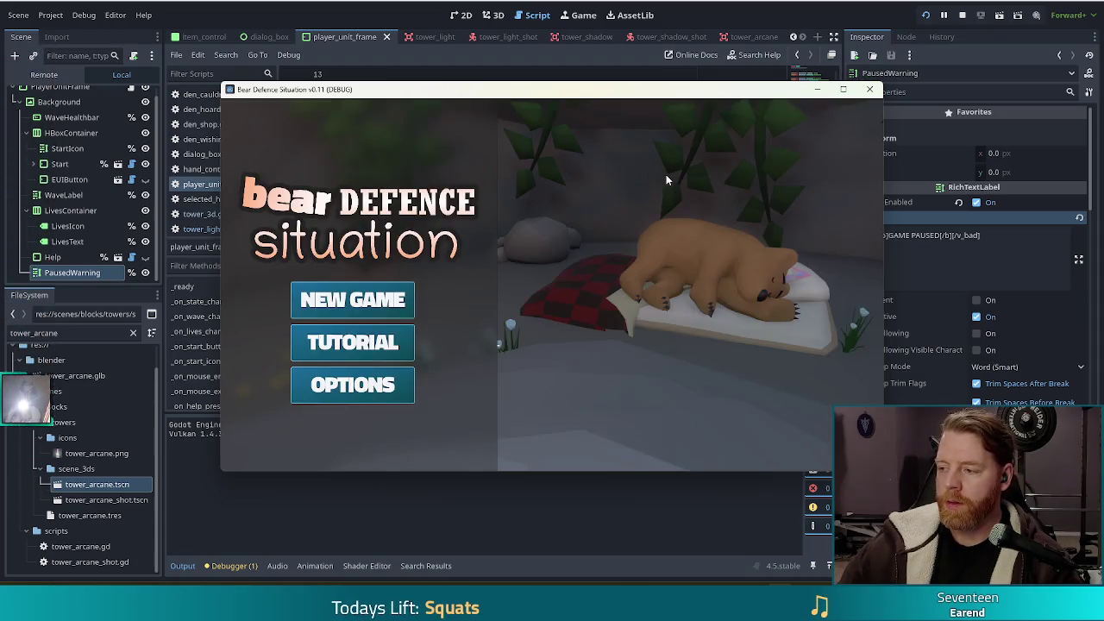
left_click(346, 294)
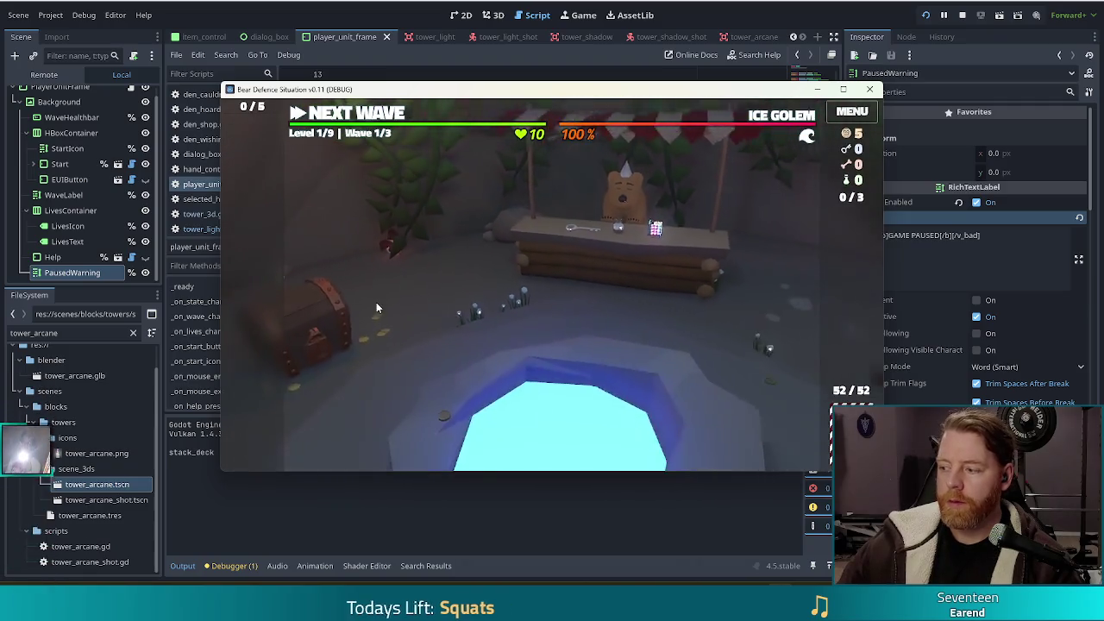
left_click(341, 119)
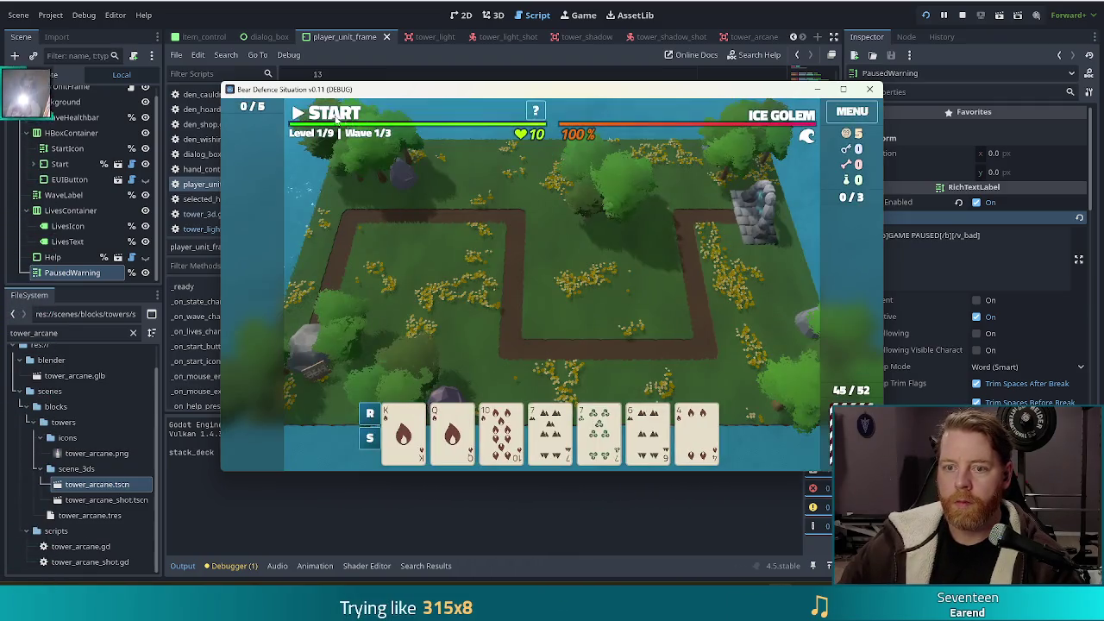
left_click(334, 118)
left_click(334, 116)
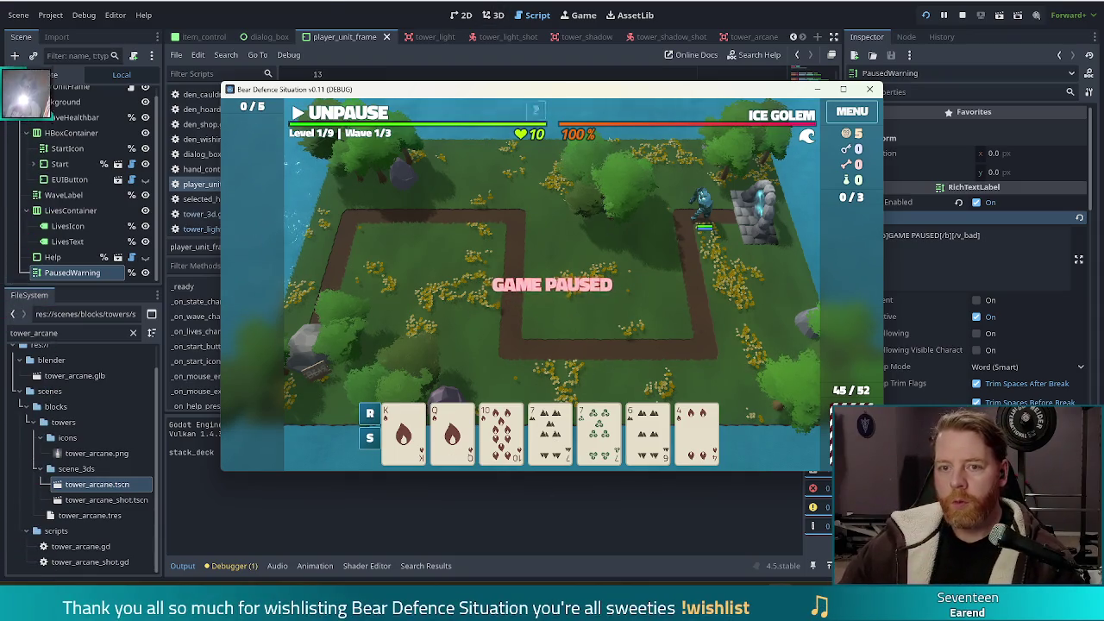
left_click(387, 43)
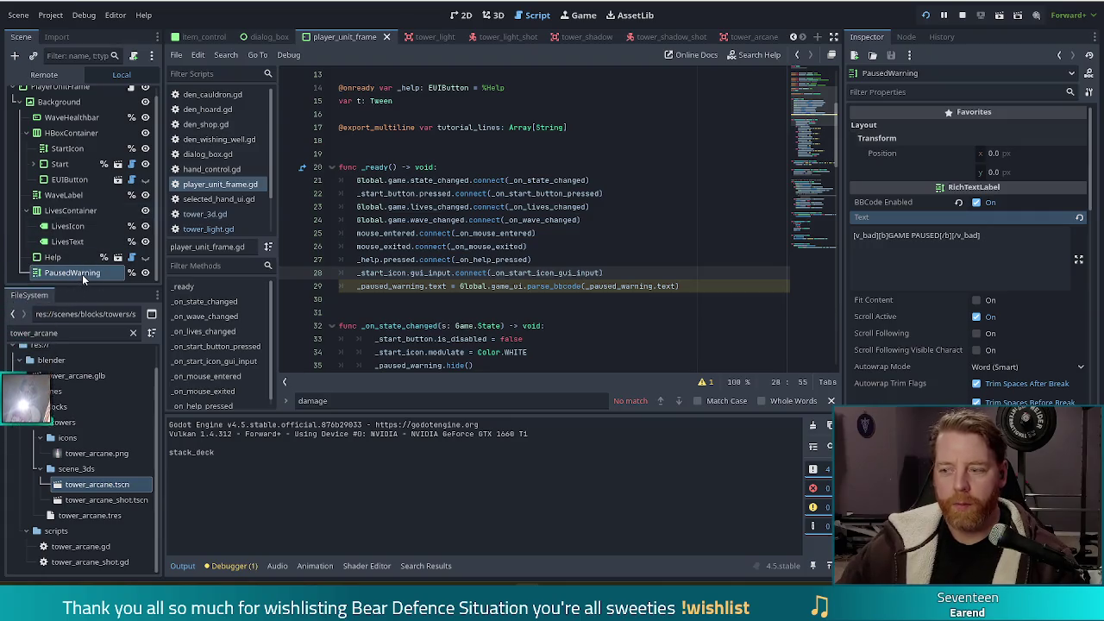
Lower PausedWarning's Modulate alpha to about 0.5 so the label is half transparent.
left_click(82, 274)
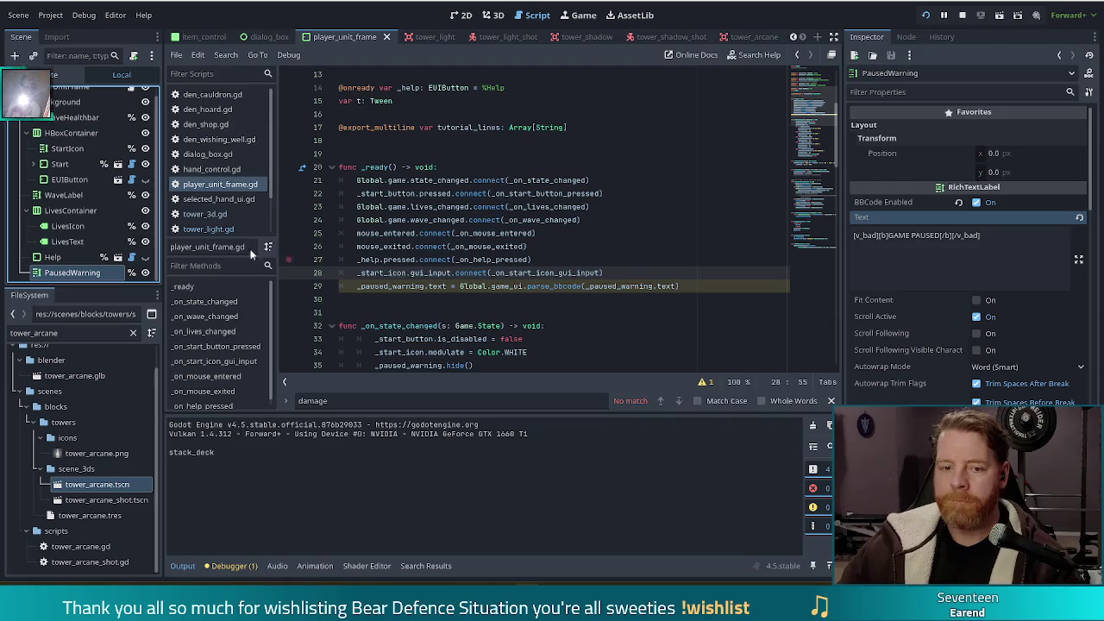
scroll(975, 392, "down", 5)
scroll(958, 373, "down", 10)
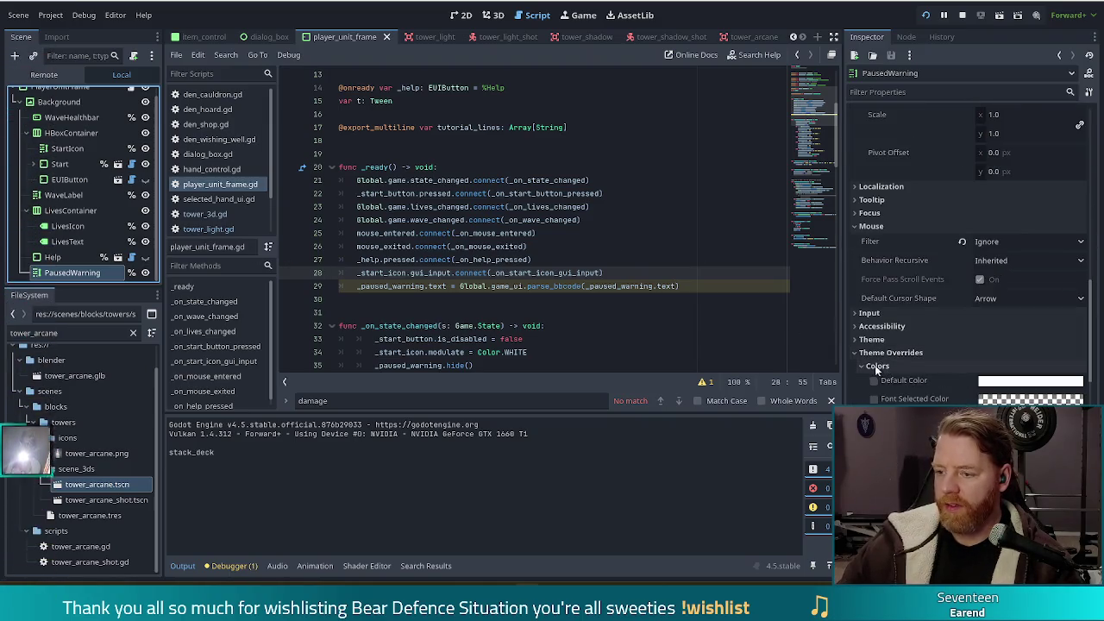
left_click(892, 354)
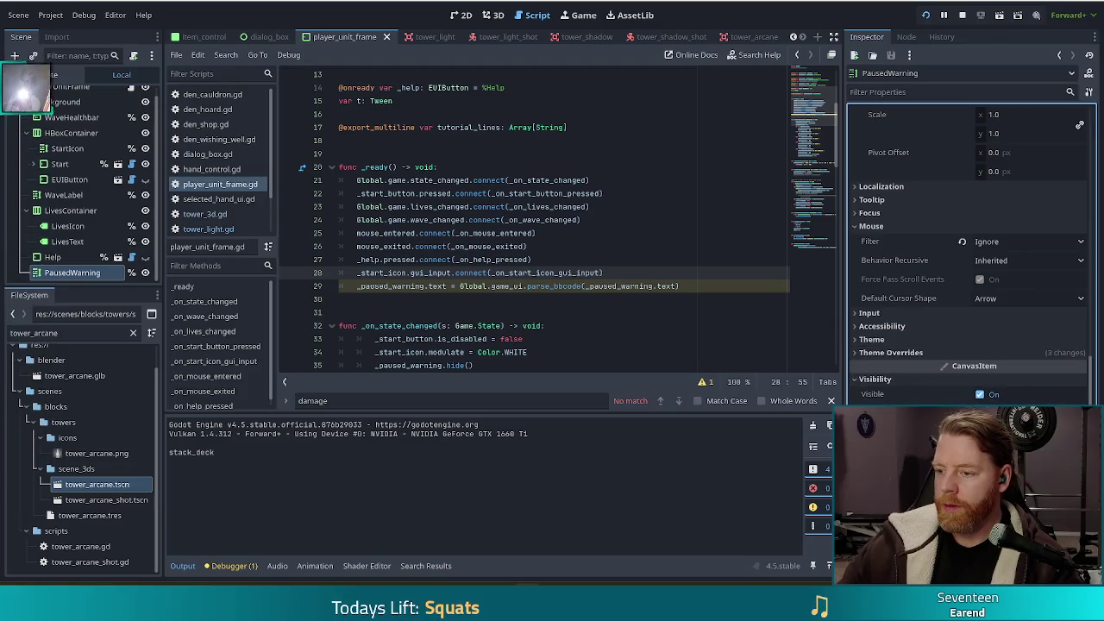
left_click(1026, 413)
left_click_drag(1044, 333, 1000, 337)
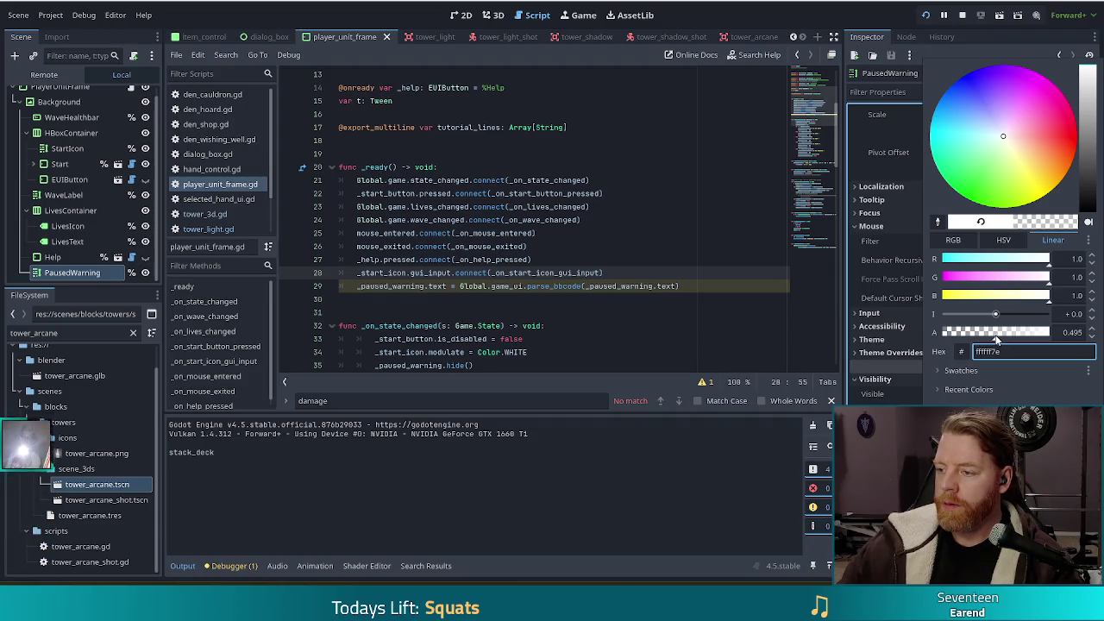
left_click(836, 16)
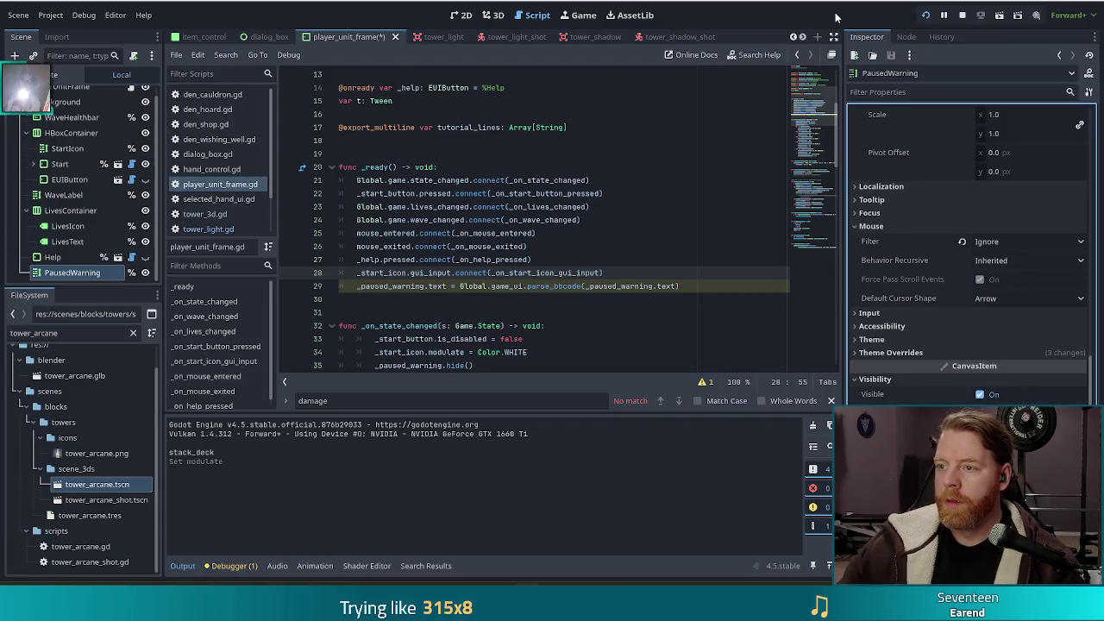
key("F5")
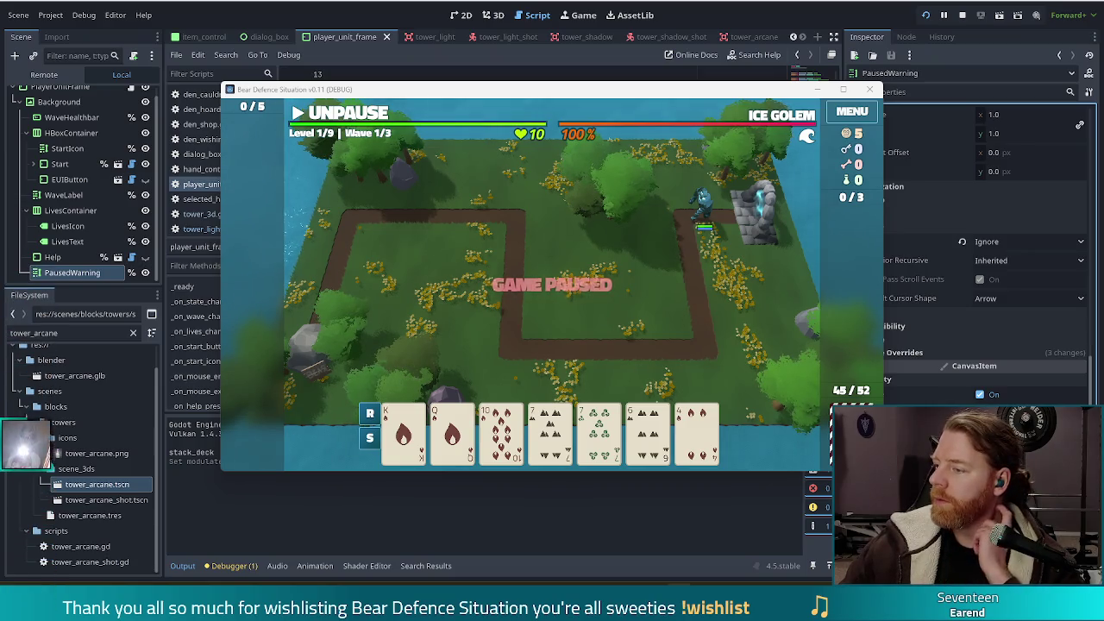
Select the pair of 7 cards to bring up the Ballista Tower build panel.
left_click(561, 460)
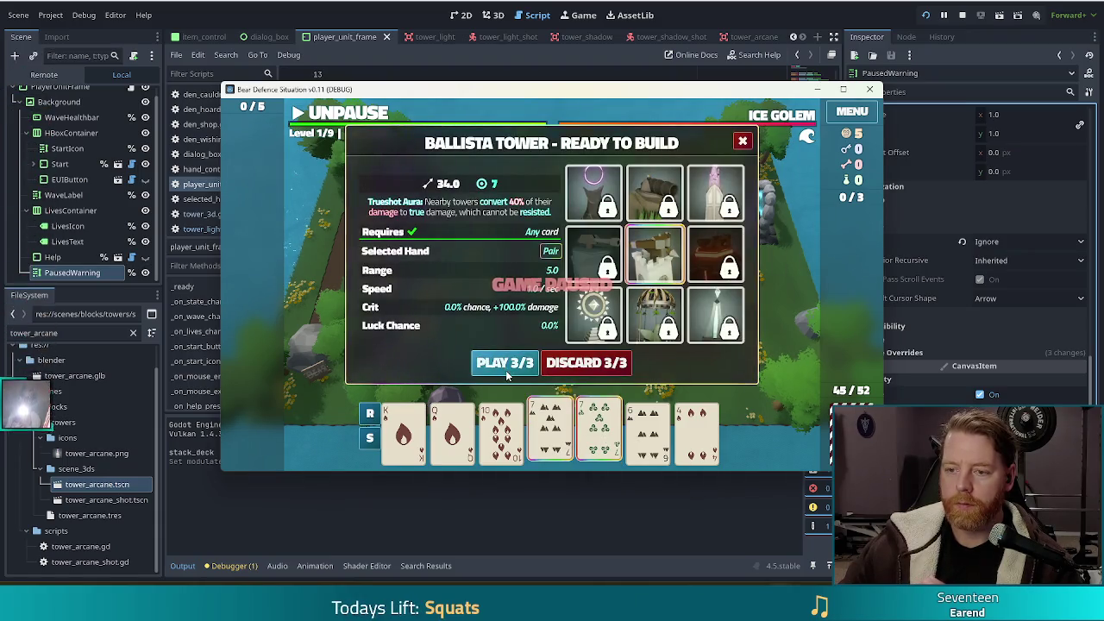
Play the pair of 7s and place the Ballista Tower at the map centre.
left_click(504, 363)
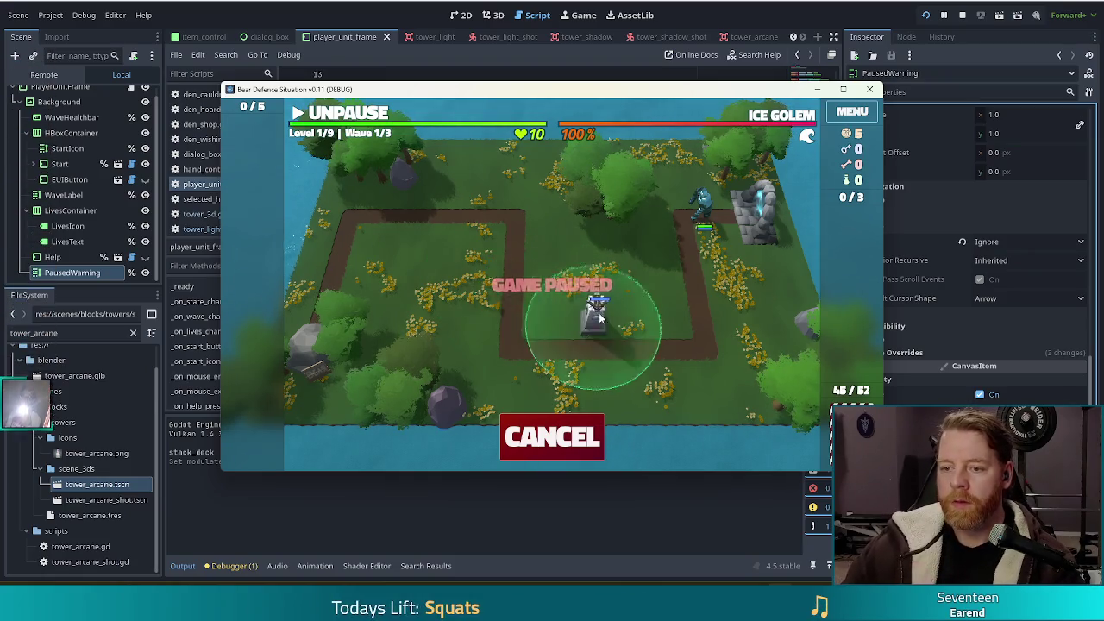
left_click(559, 302)
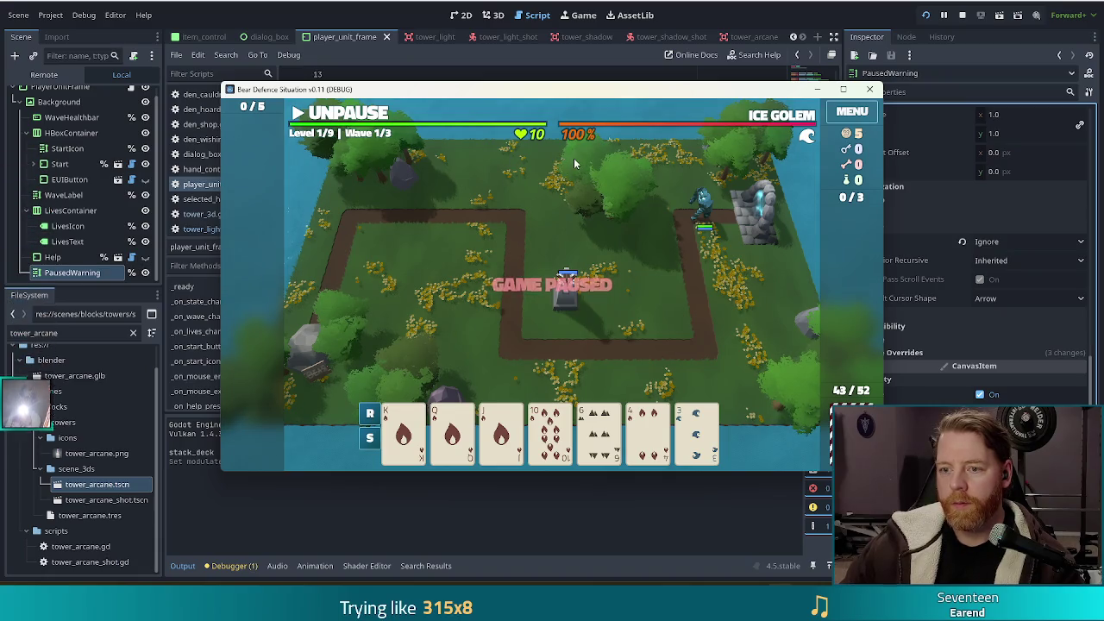
Select and deselect the Jack of Fire card, then stop the running game.
left_click(502, 432)
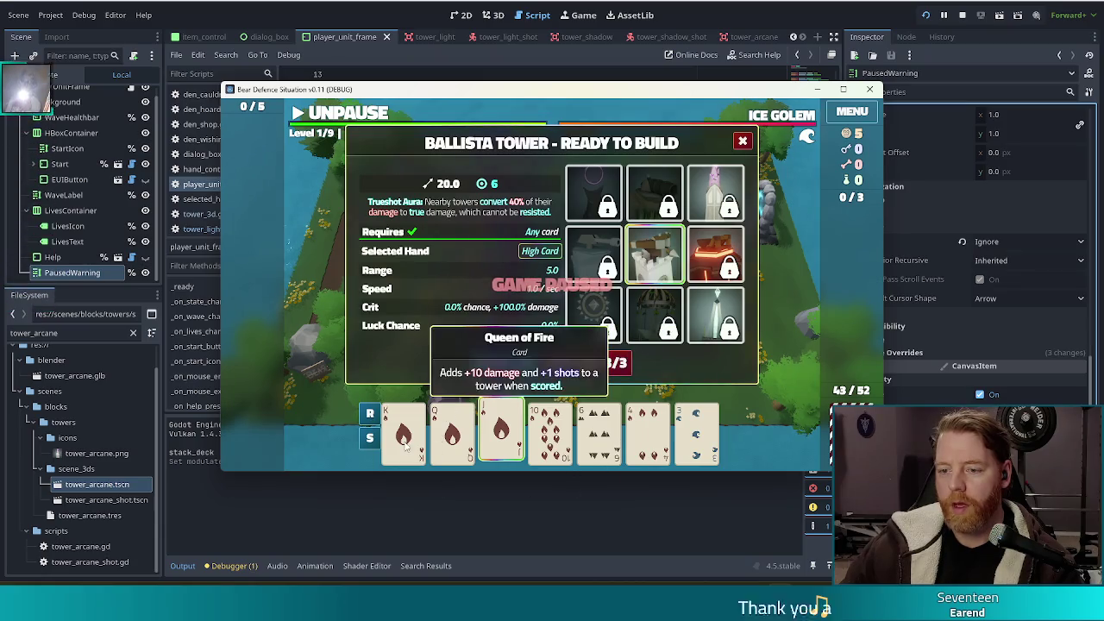
left_click(516, 439)
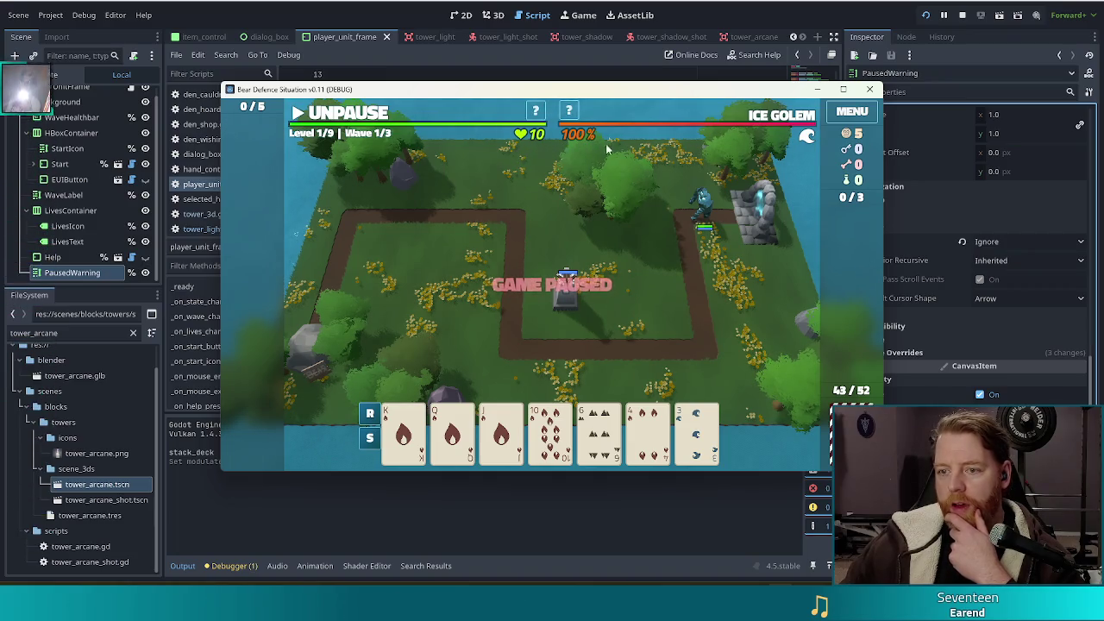
key("F8")
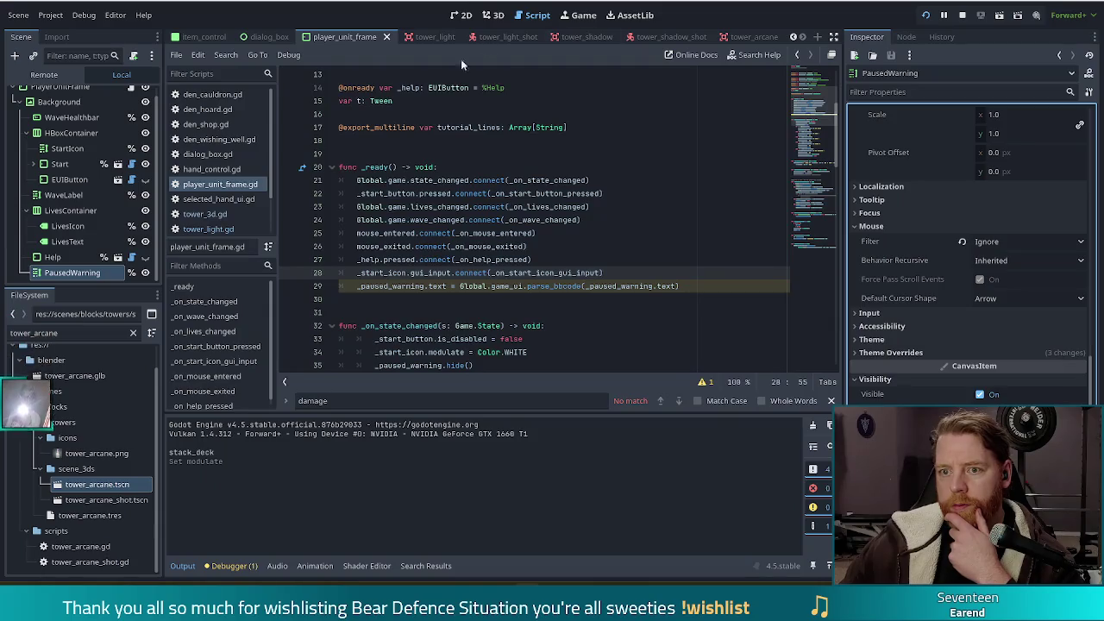
In the 2D view, raise PausedWarning's bottom edge to shrink it to 1152 × 154.
left_click(462, 15)
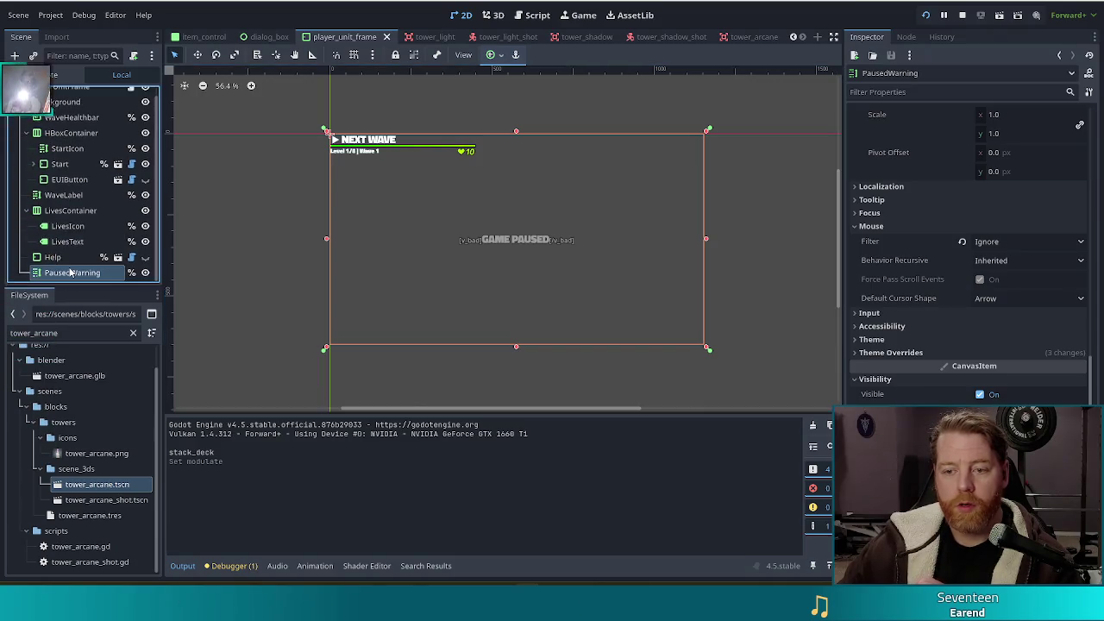
mouse_move(517, 351)
left_mouse_down()
mouse_move(520, 321)
mouse_move(594, 193)
left_mouse_up()
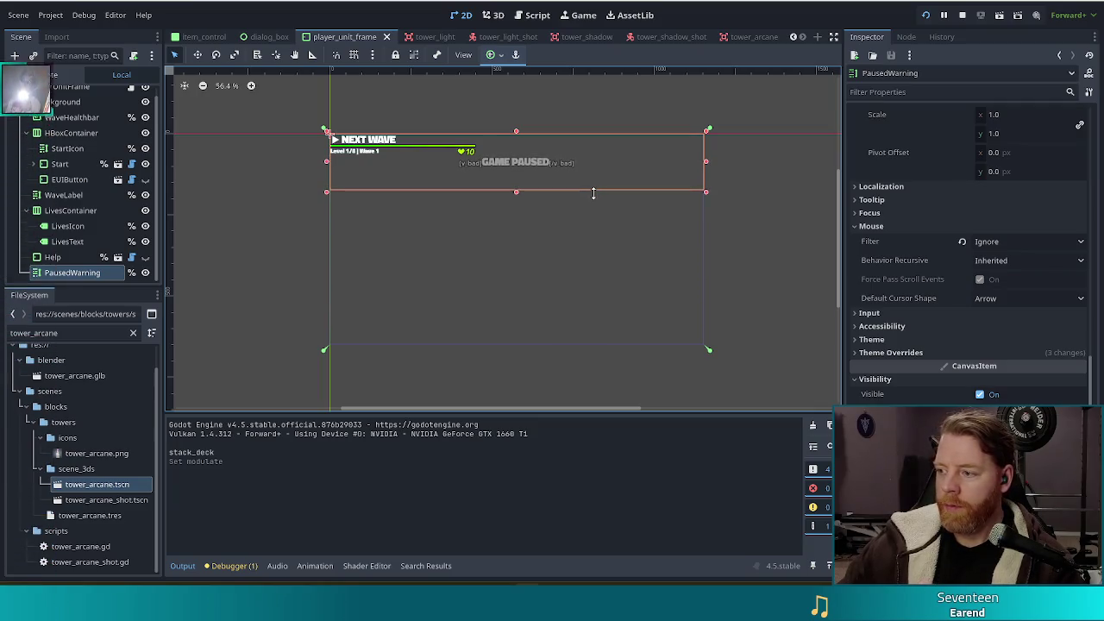
left_click_drag(594, 191, 594, 187)
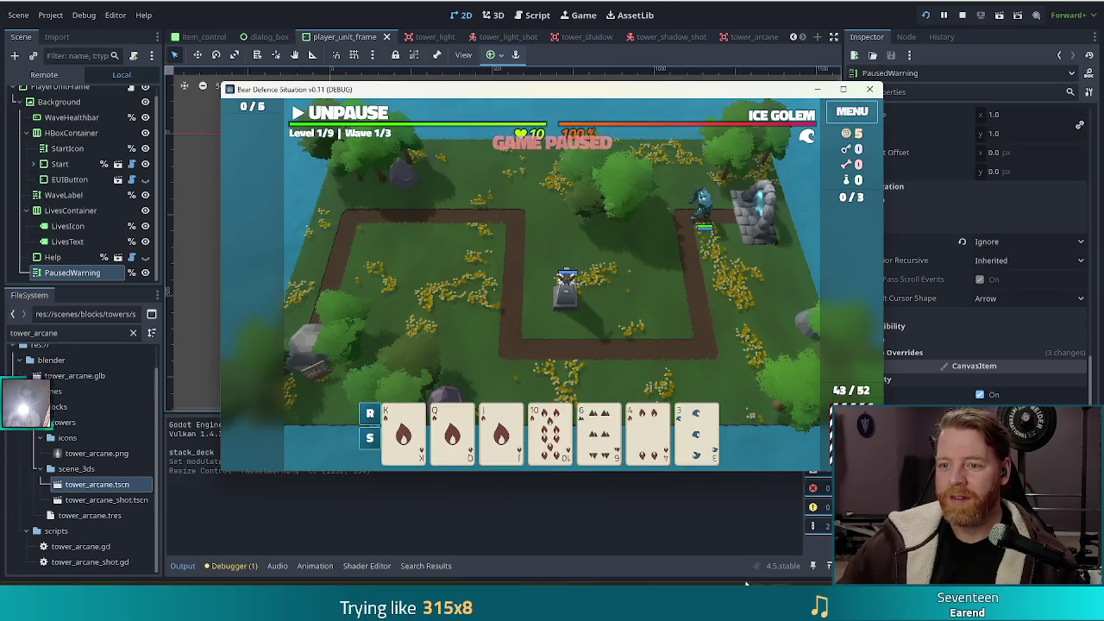
left_click(220, 237)
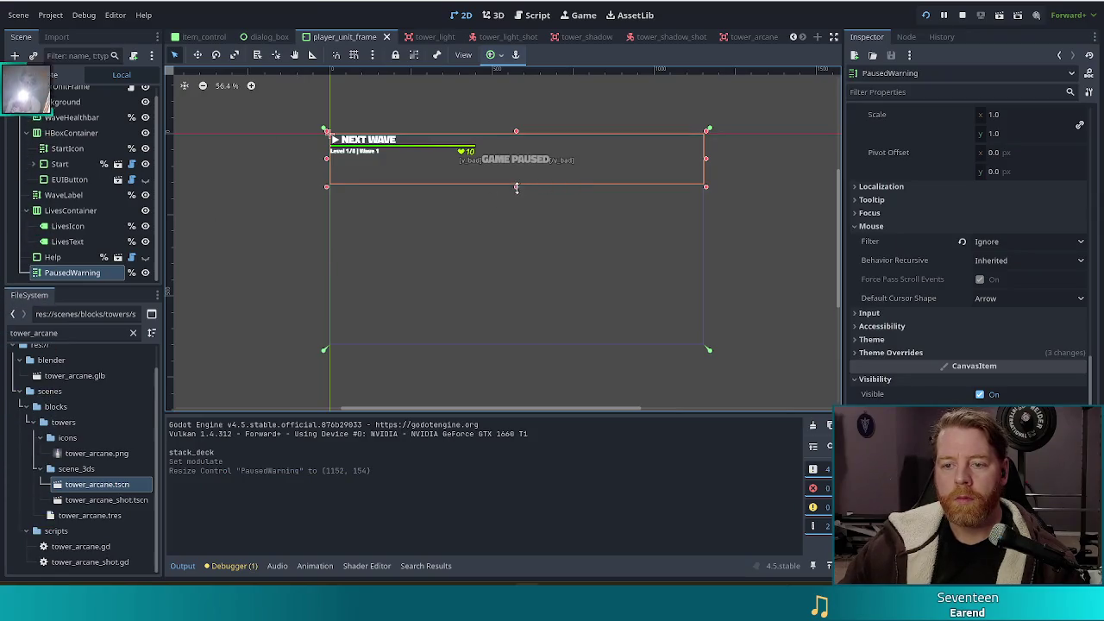
Drag PausedWarning's bottom edge down in two moves to make it 1152 × 199.
left_click_drag(516, 186, 517, 194)
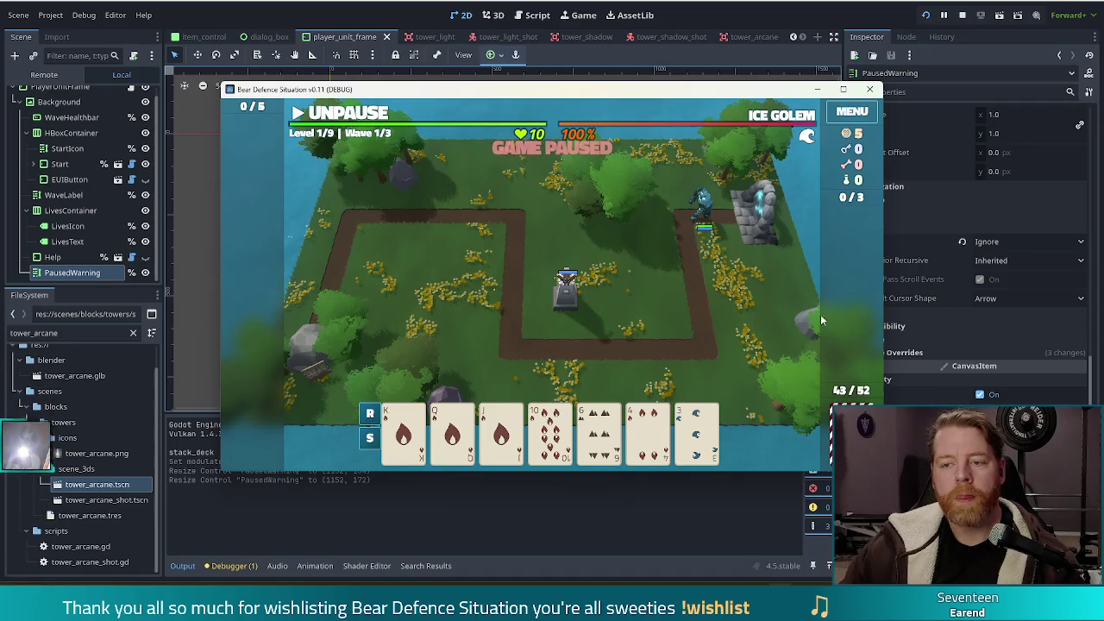
key("alt+Tab")
left_click_drag(516, 192, 517, 200)
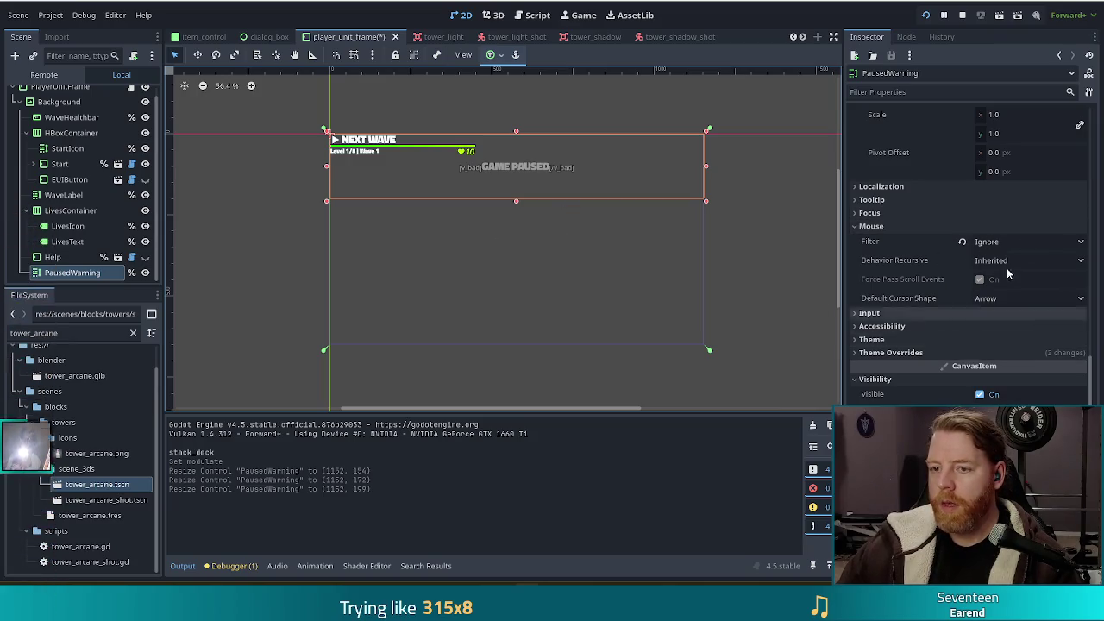
Anchor PausedWarning to Center Top, turn Autowrap Mode off, and enable Fit Content.
scroll(1012, 281, "up", 3)
scroll(990, 297, "up", 2)
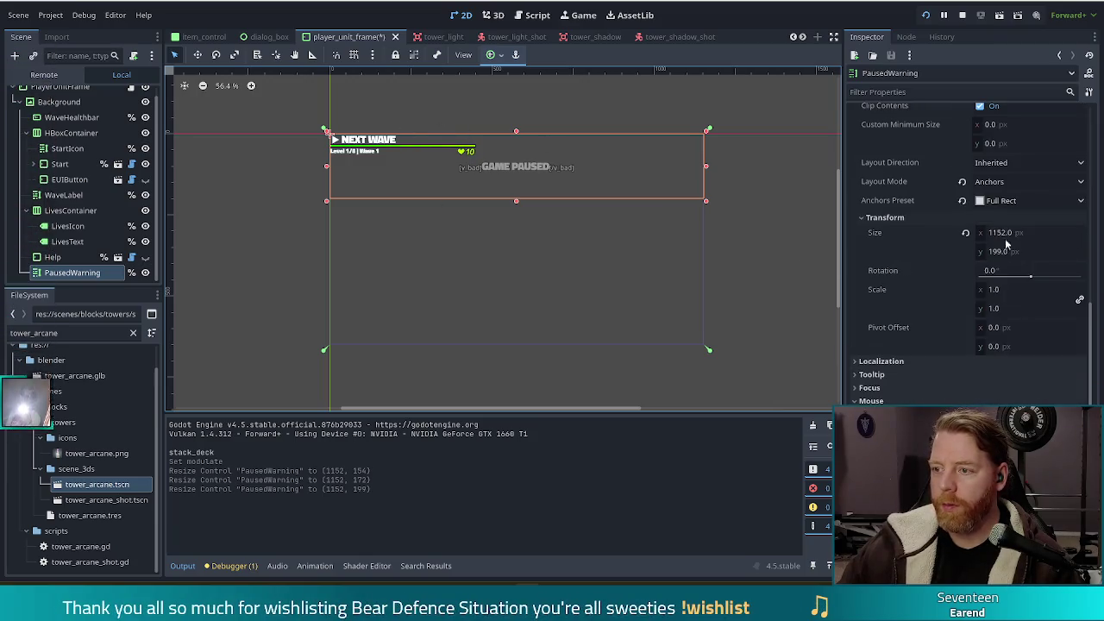
left_click(962, 200)
left_click(1006, 202)
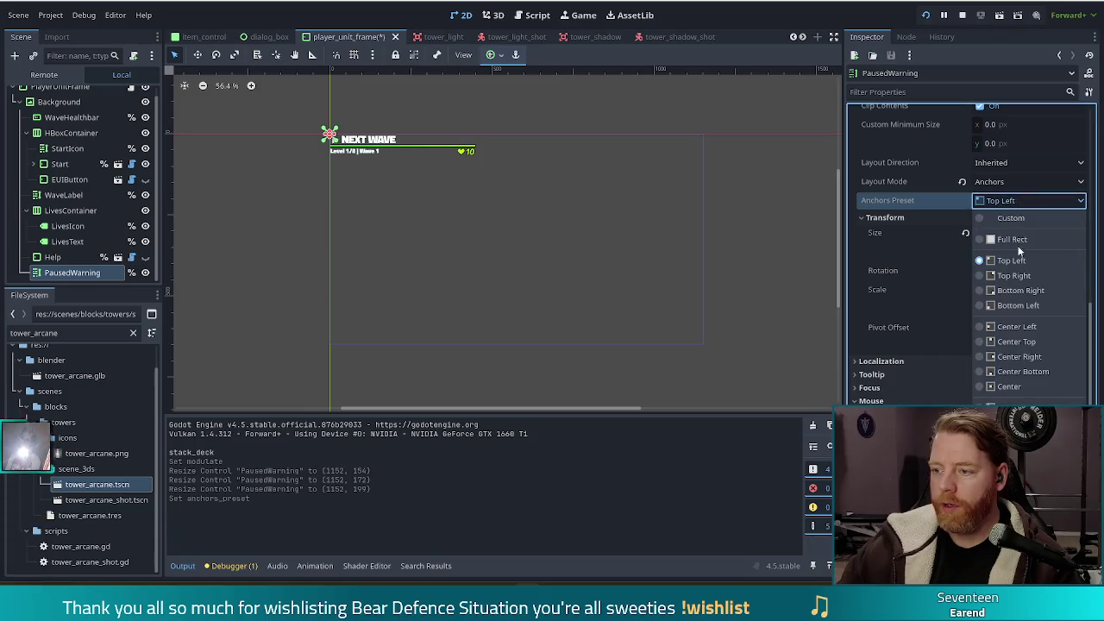
left_click(1016, 342)
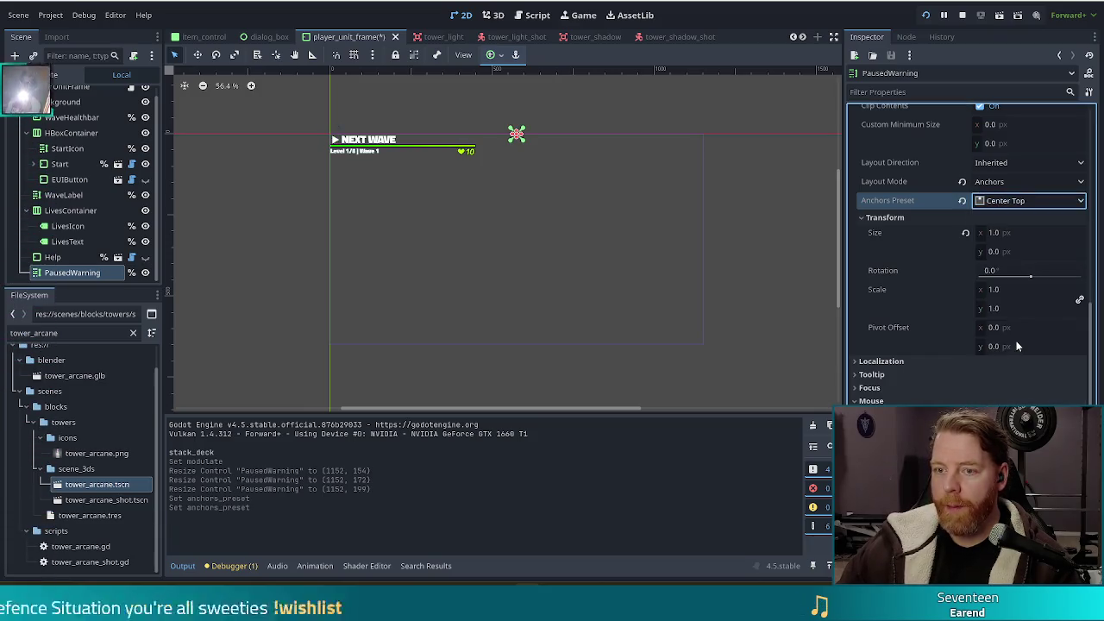
scroll(949, 203, "up", 10)
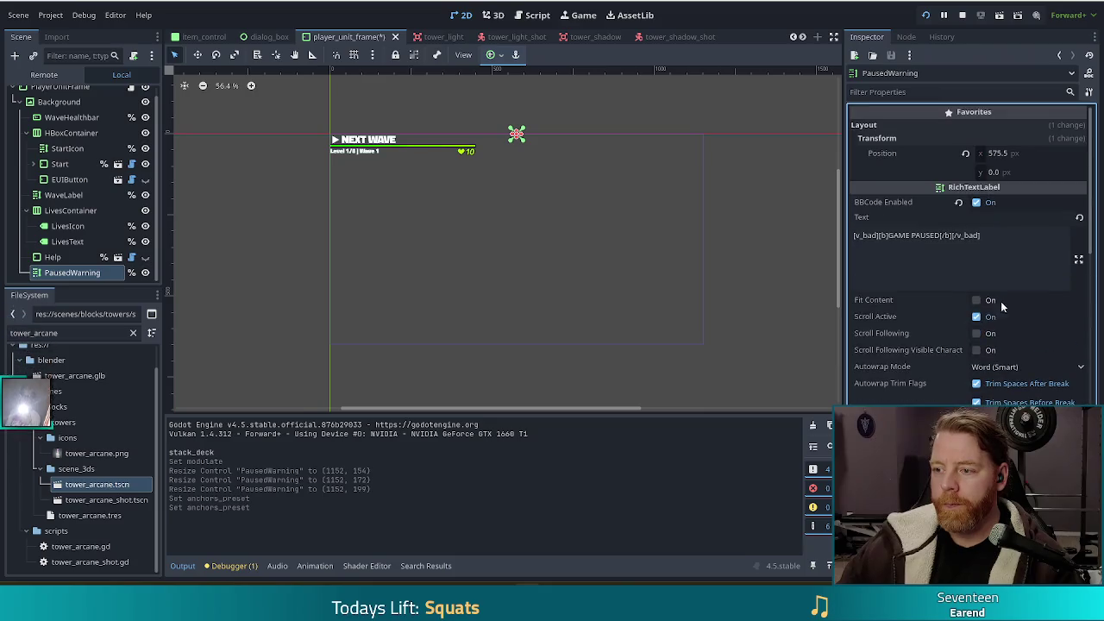
left_click(1004, 371)
left_click(1006, 381)
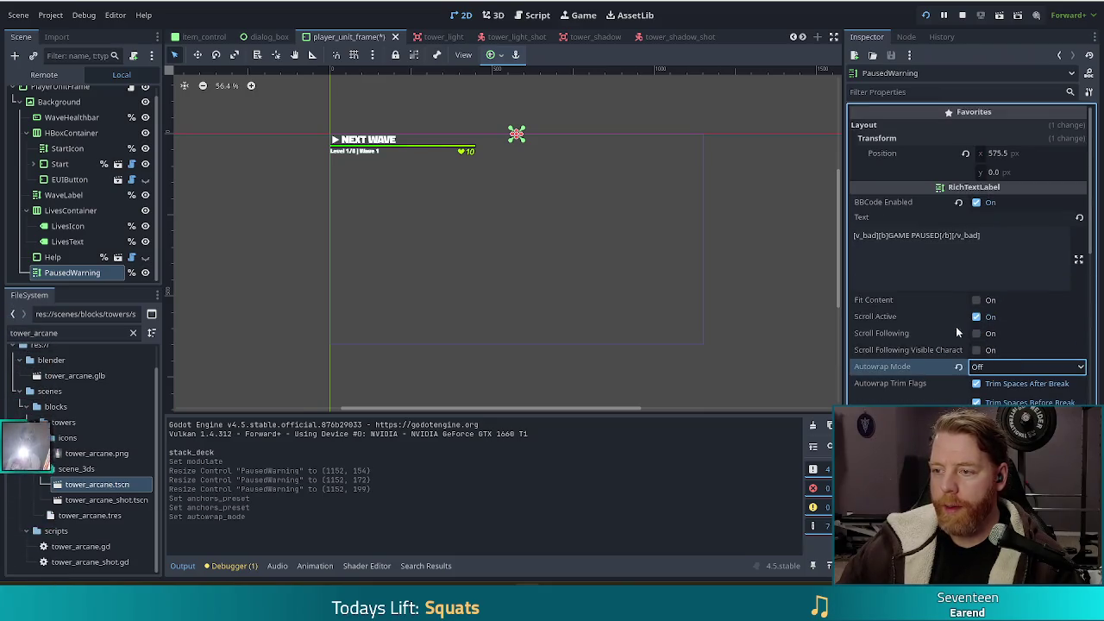
left_click(978, 300)
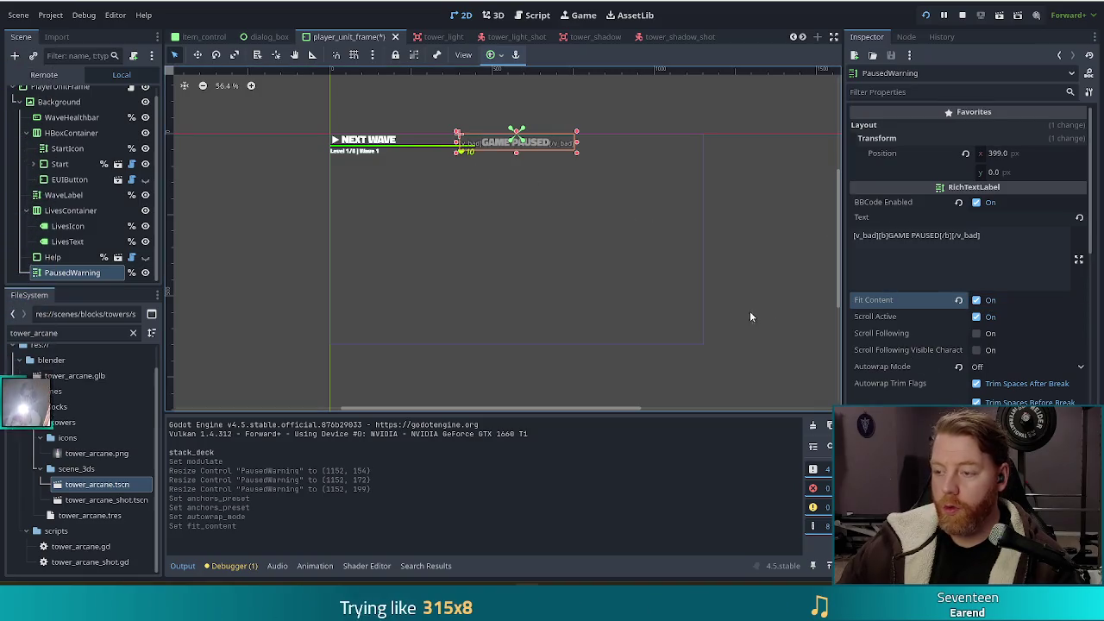
Nudge PausedWarning down to y 72, then save and run the game in a maximized window.
key("shift+Down")
key("shift+Down")
key("shift+Down")
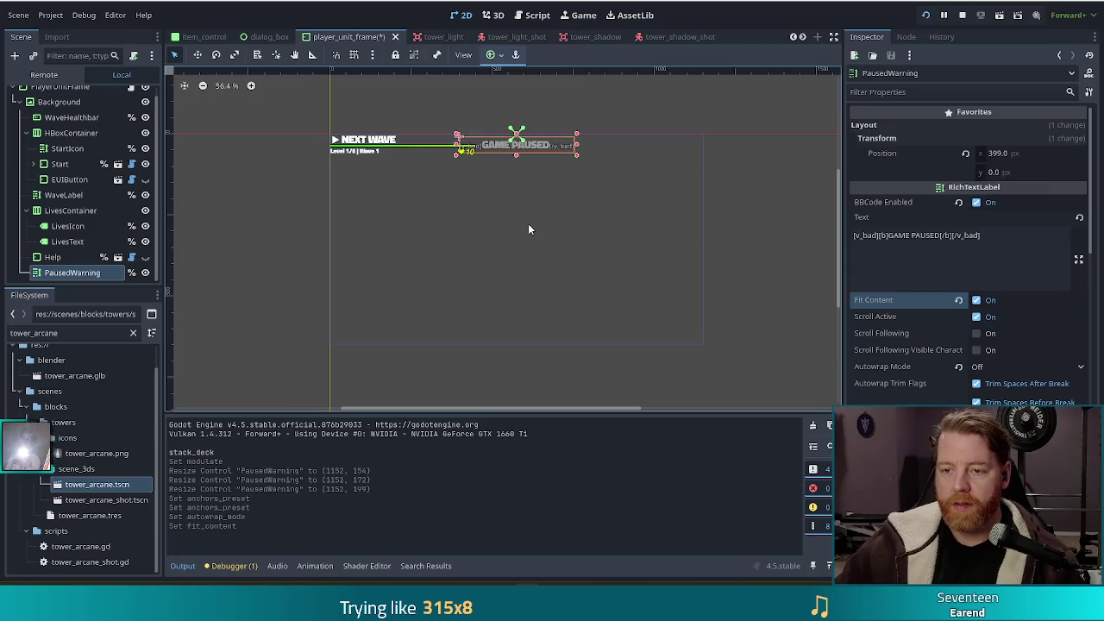
key("shift+Down")
key("shift+Up")
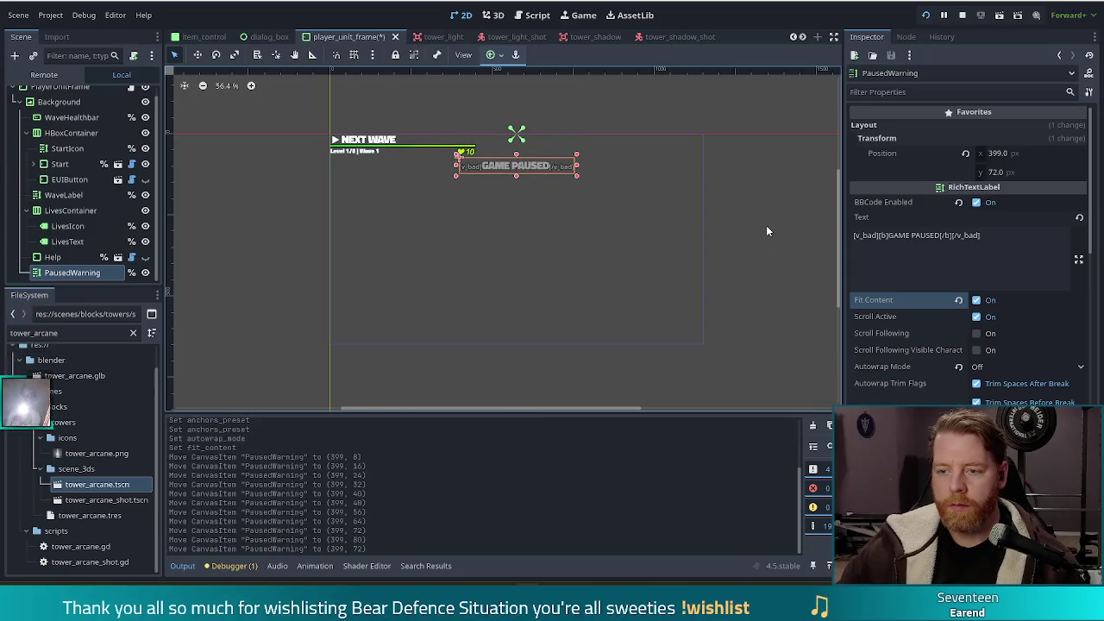
key("F5")
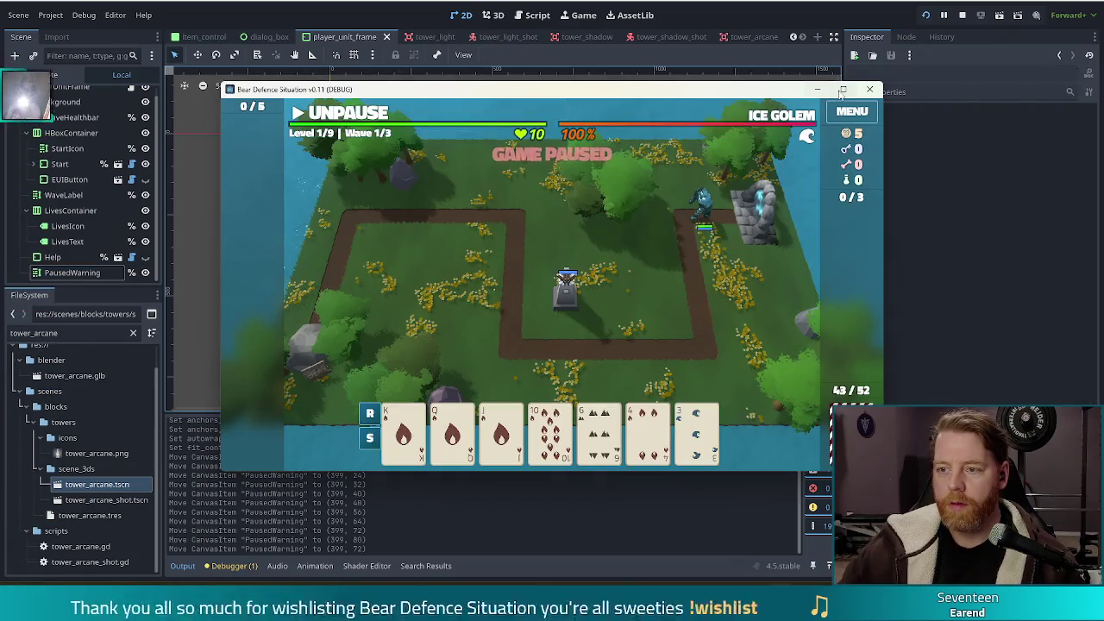
left_click(841, 91)
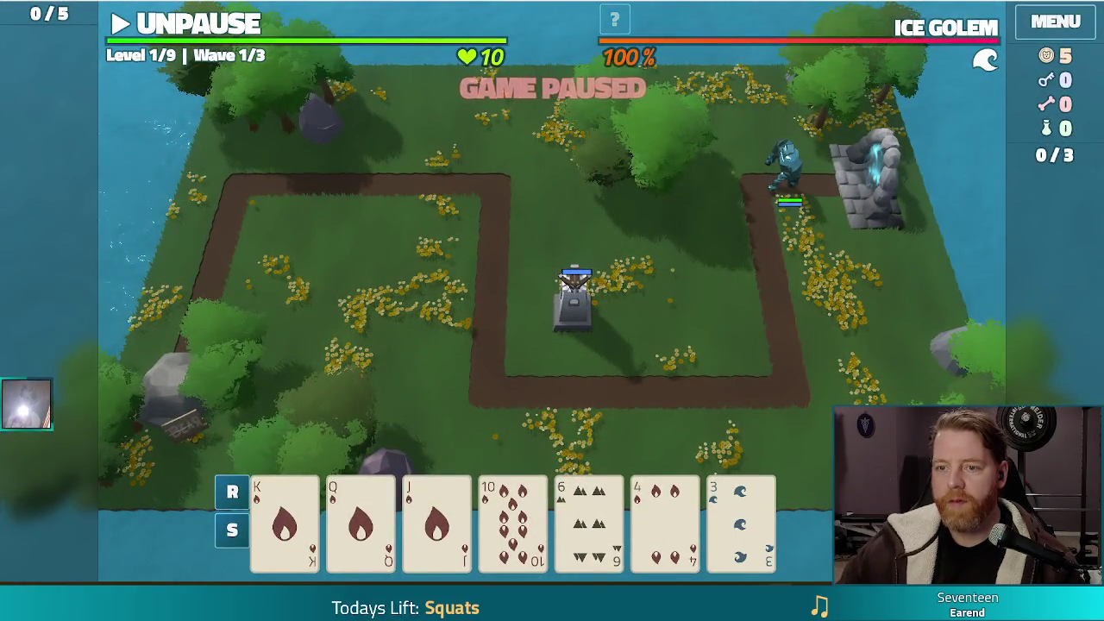
Make the game fullscreen, select the 6 card to show the Ballista Tower panel, and bring up itch.io.
key("F11")
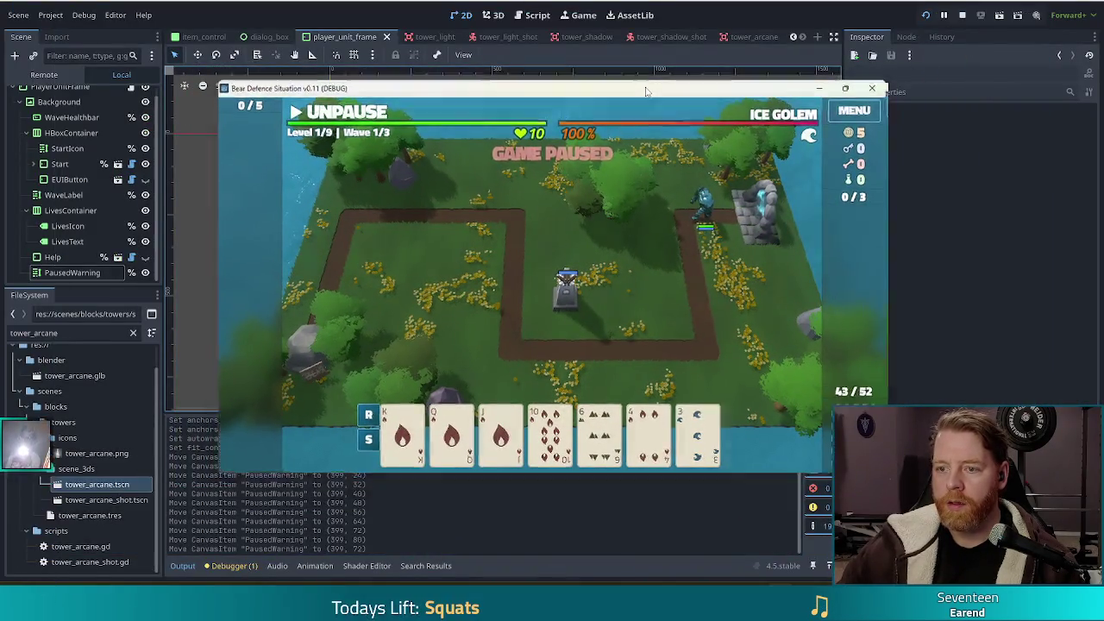
double_click(647, 91)
left_click(578, 541)
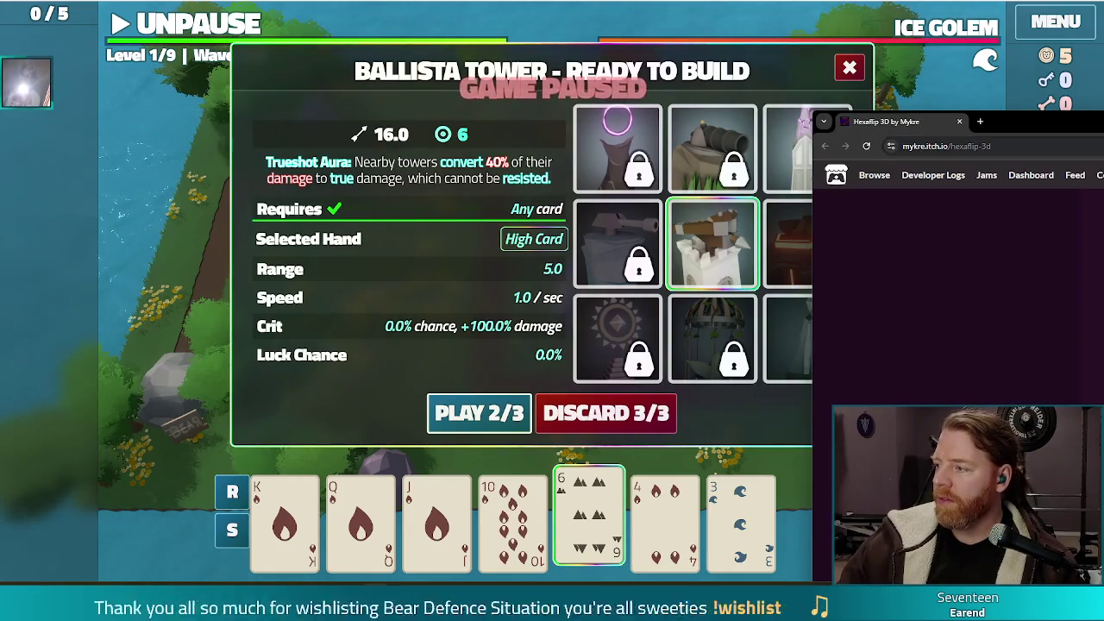
left_click_drag(1096, 115, 537, 121)
Maximize the Hexaflip3D itch.io page, scroll through it, view the first screenshot, then return to Godot.
double_click(536, 121)
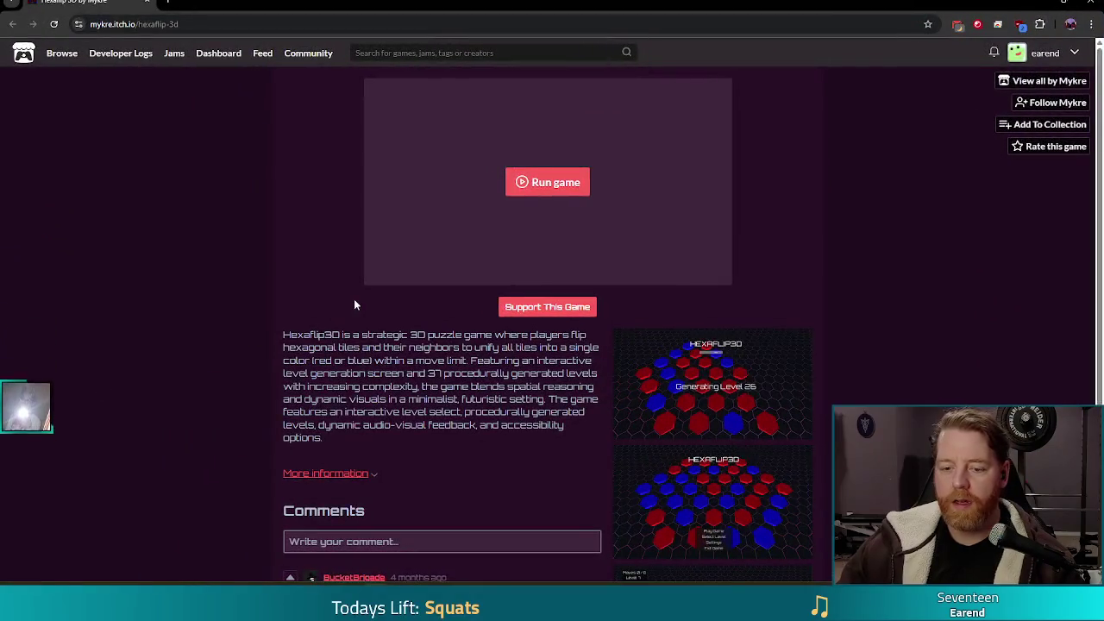
scroll(354, 304, "down", 2)
scroll(424, 409, "down", 1)
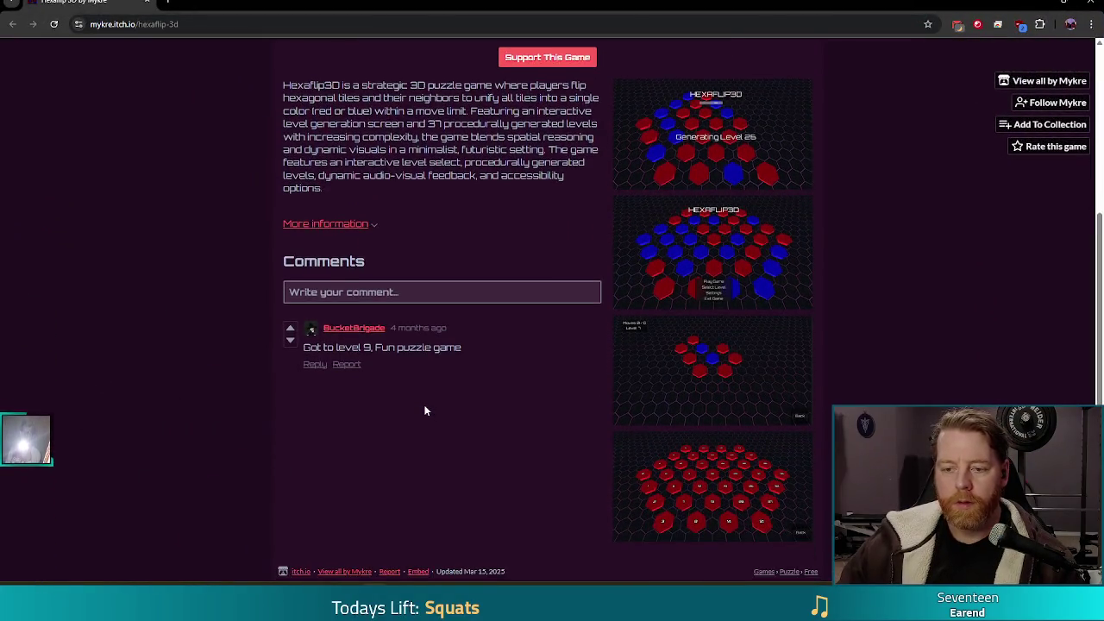
scroll(448, 447, "up", 3)
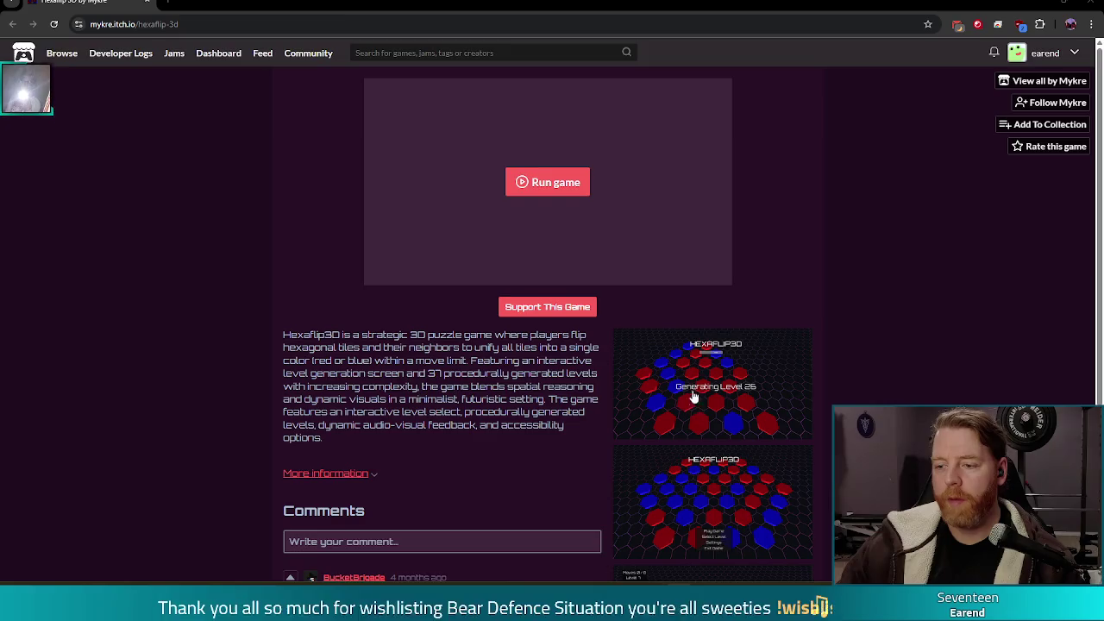
scroll(661, 404, "down", 2)
left_click(710, 259)
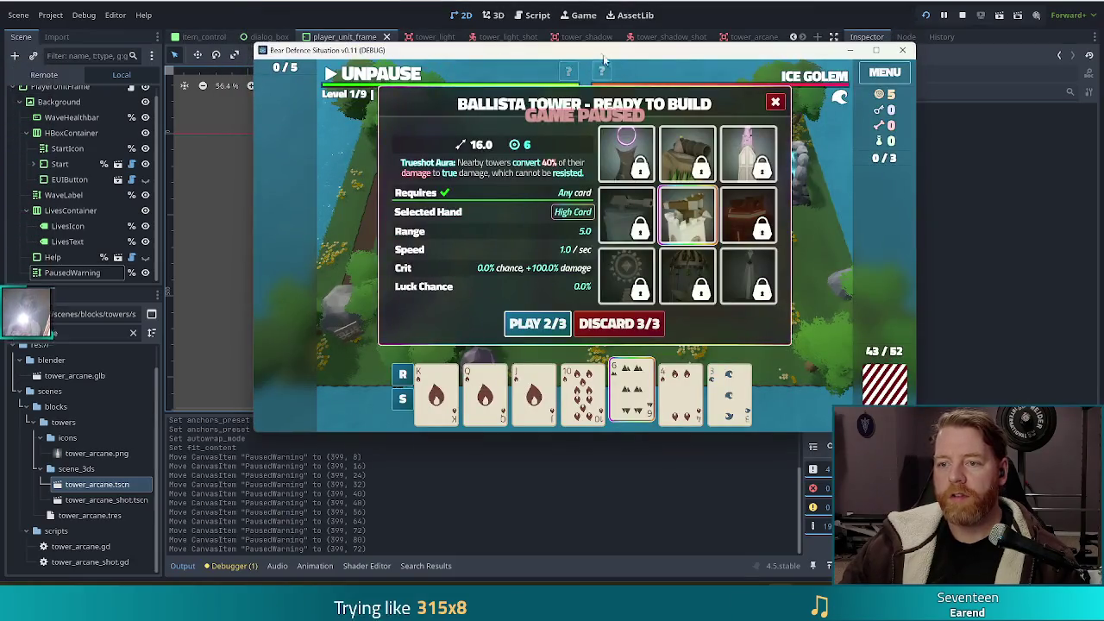
key("alt+Tab")
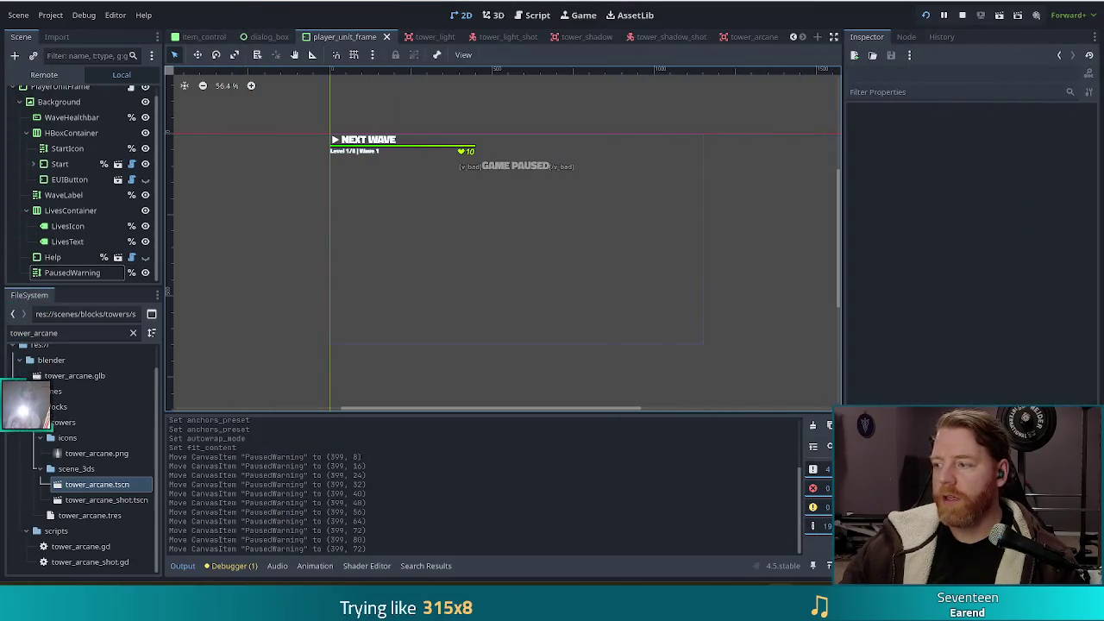
Select PausedWarning and nudge it with arrow keys to position 399, 91, then switch to the game.
left_click(62, 273)
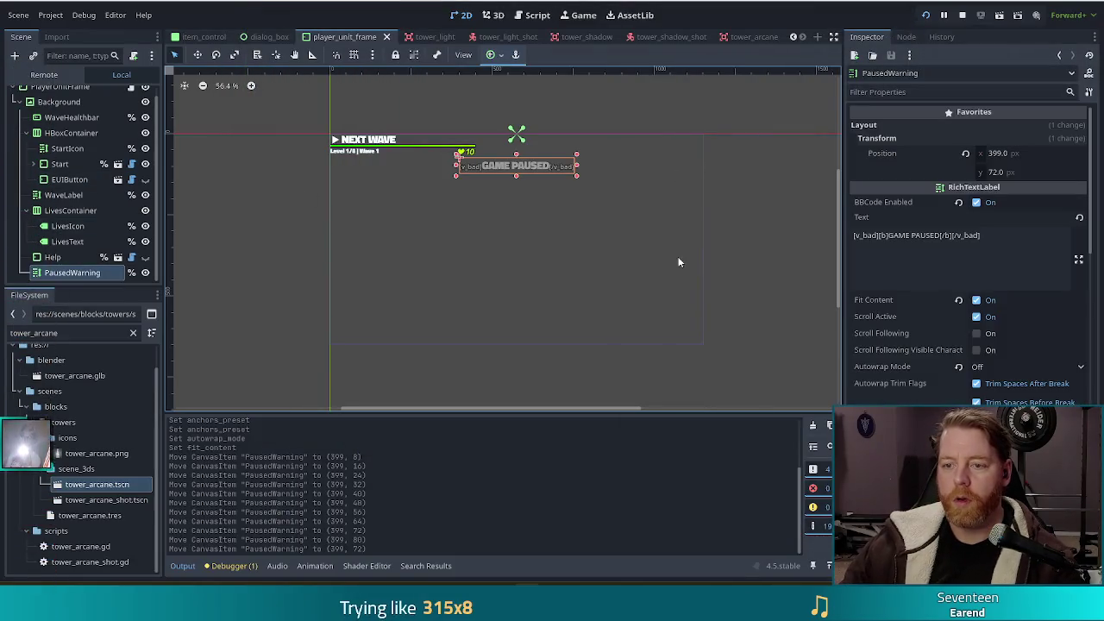
key("Down")
key("Down")
key("Down")
key("Up")
key("Up")
key("Up")
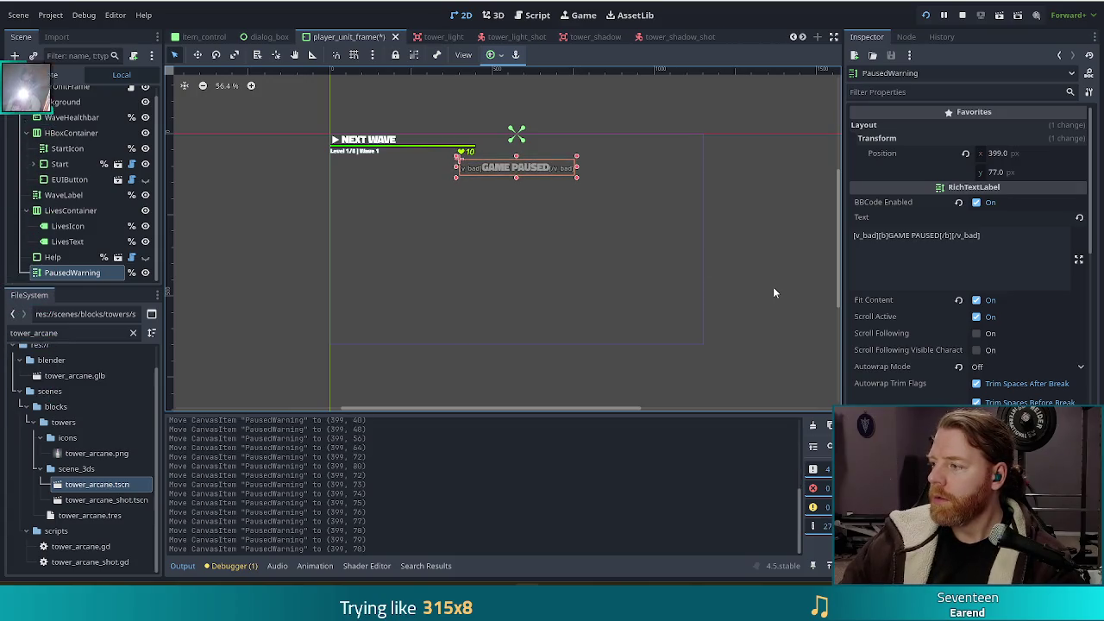
key("Down")
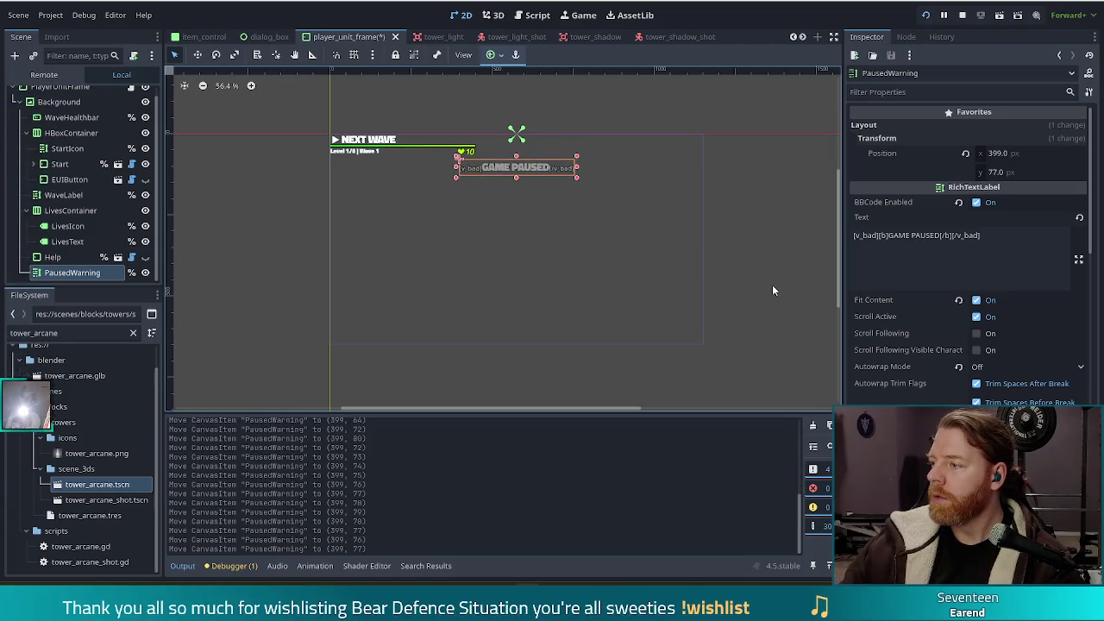
key("Down")
key("Down")
key("Down")
key("Down")
key("Down")
key("Down")
key("Up")
key("Up")
key("Up")
key("Up")
key("Up")
key("Up")
key("Down")
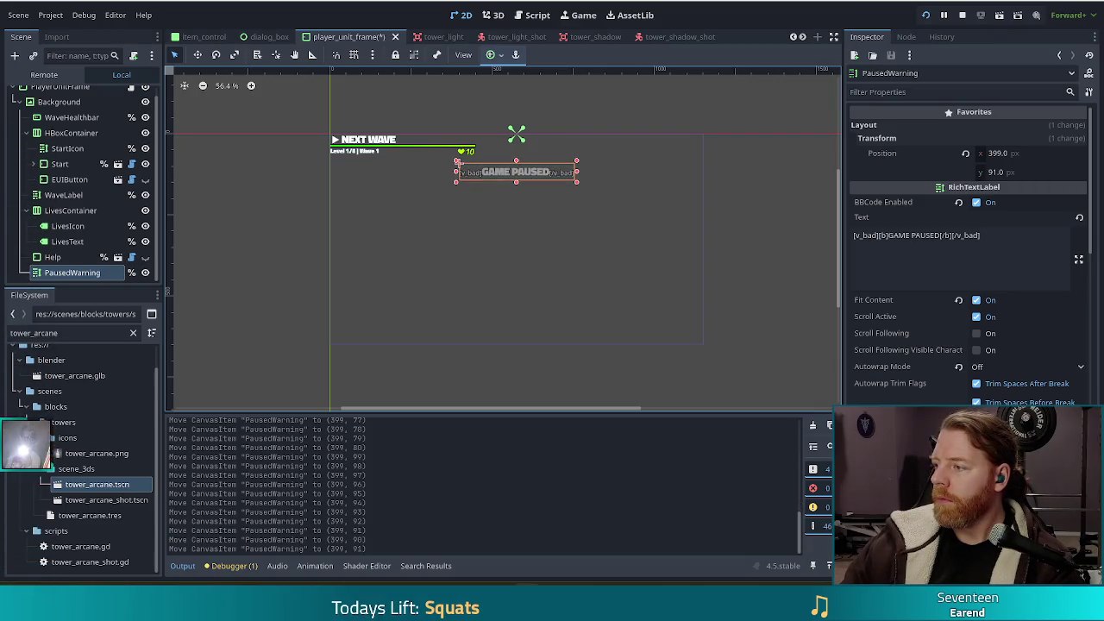
key("alt+Tab")
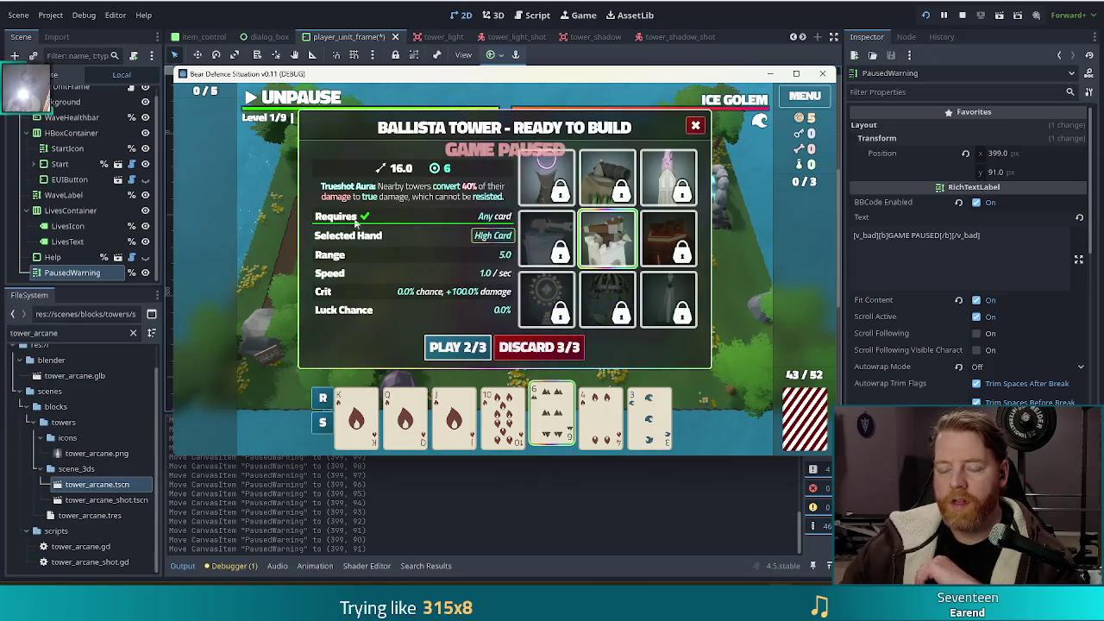
Check GAME PAUSED against the locked Shadow and Earth Tower panels and the Settings menu, then close the game.
left_click(545, 181)
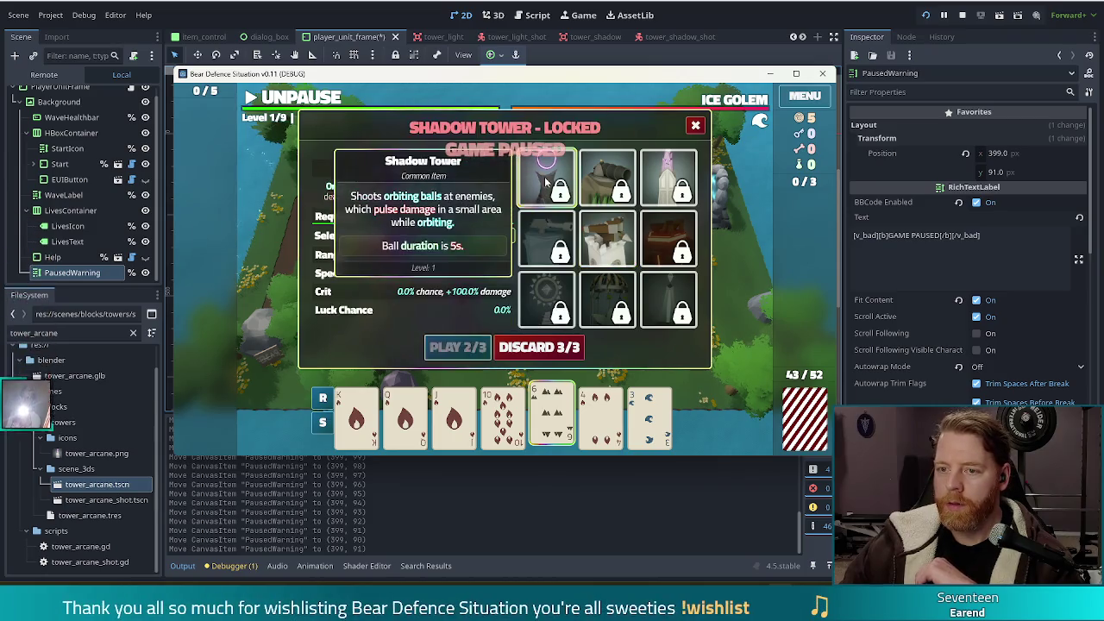
left_click(608, 177)
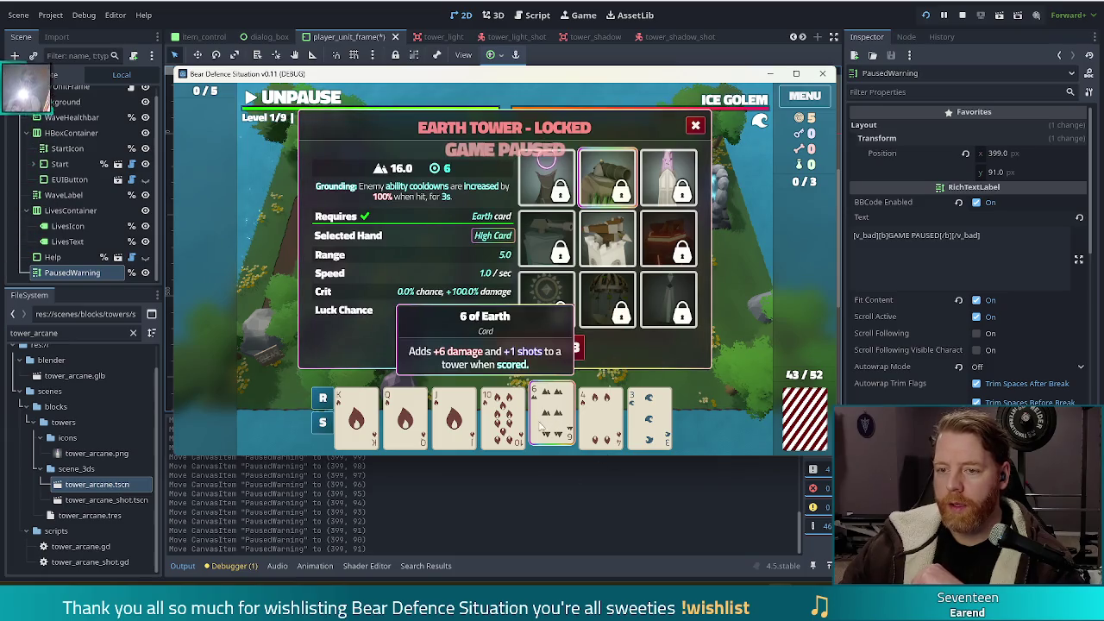
key("Escape")
left_click(816, 95)
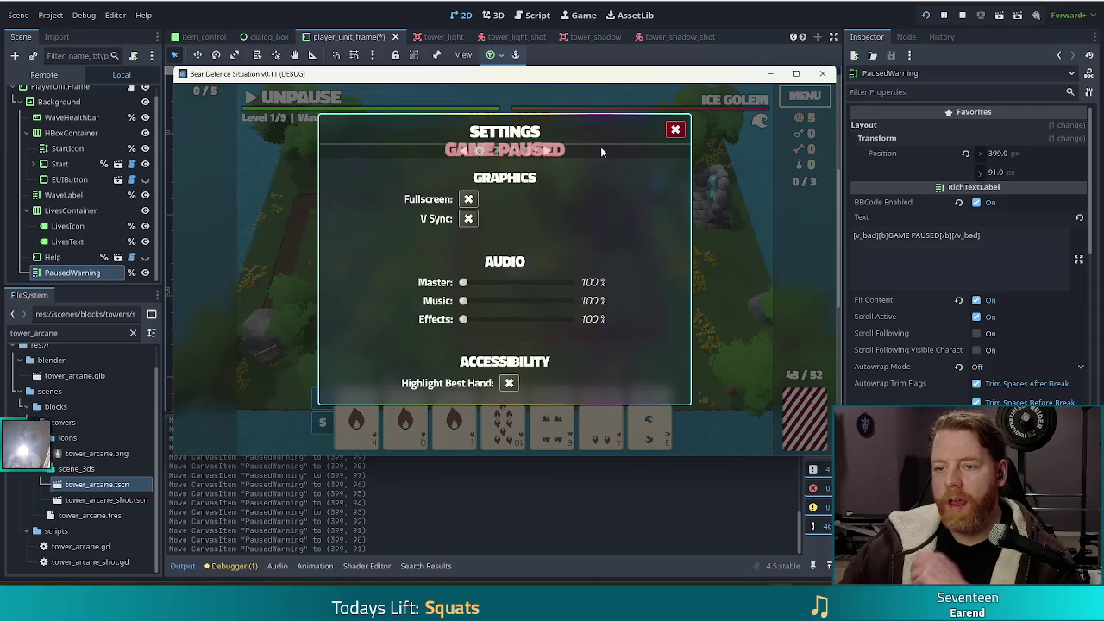
left_click(675, 129)
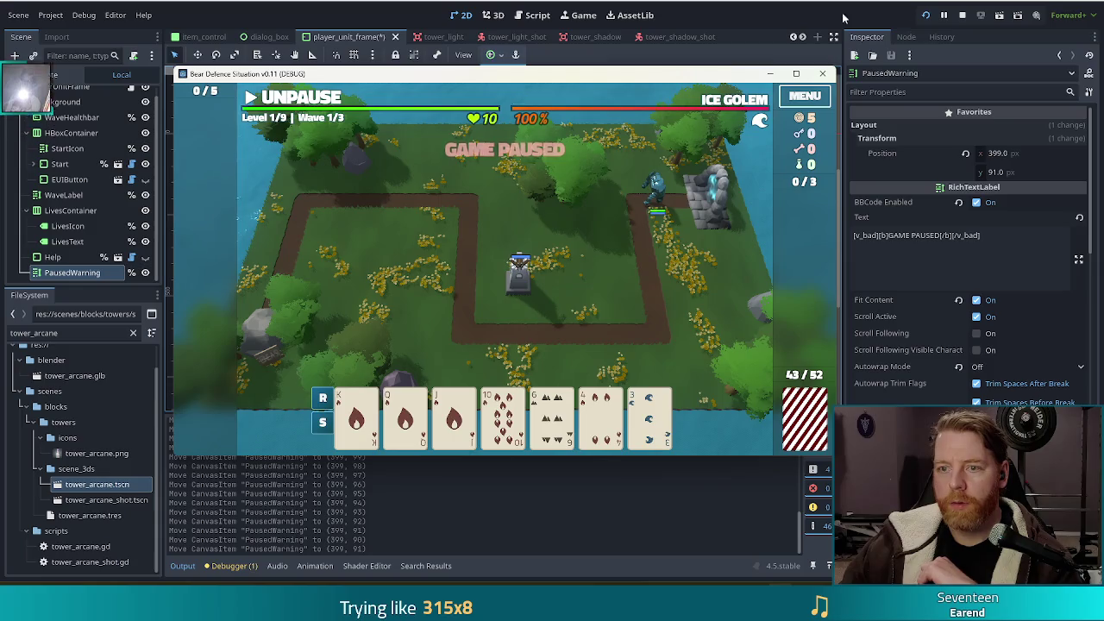
key("F8")
Save the player_unit_frame scene and switch to the Script workspace.
key("ctrl+s")
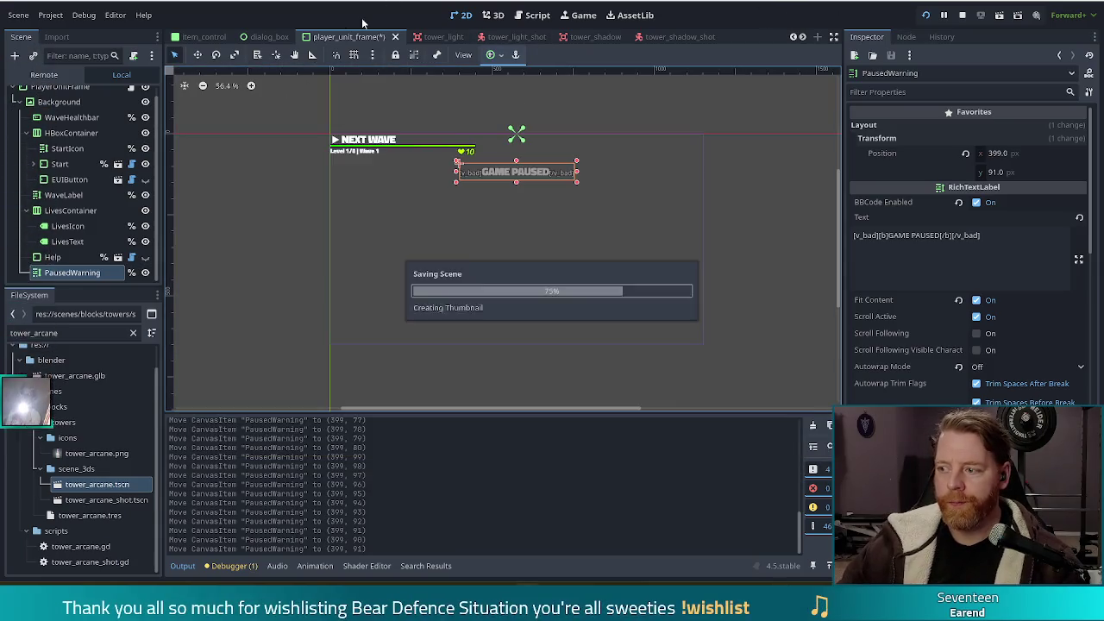
left_click(526, 16)
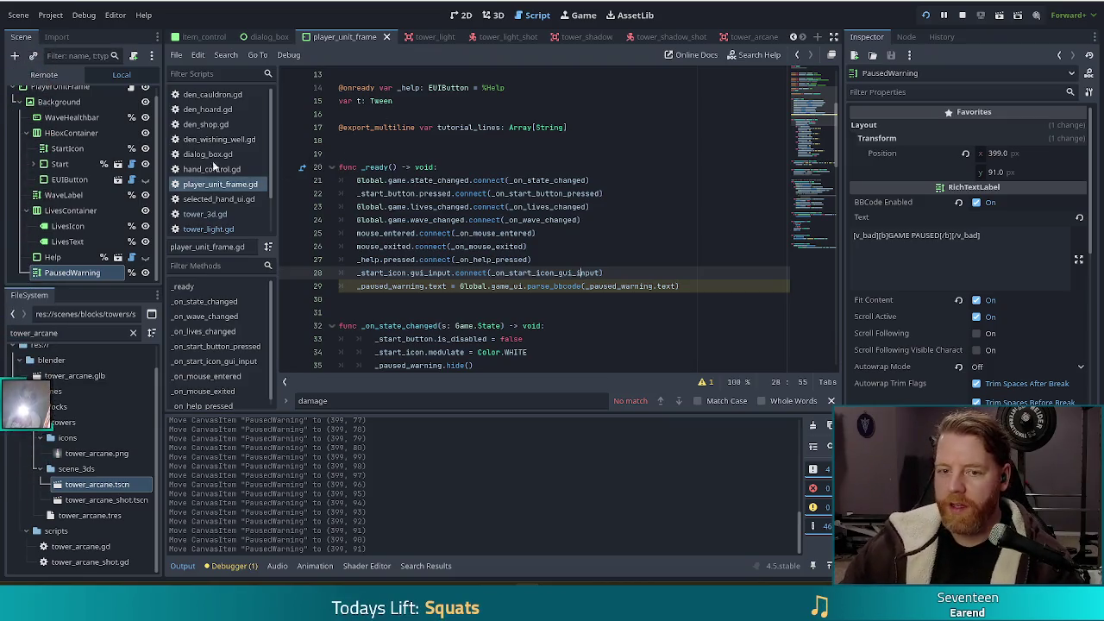
scroll(221, 197, "down", 2)
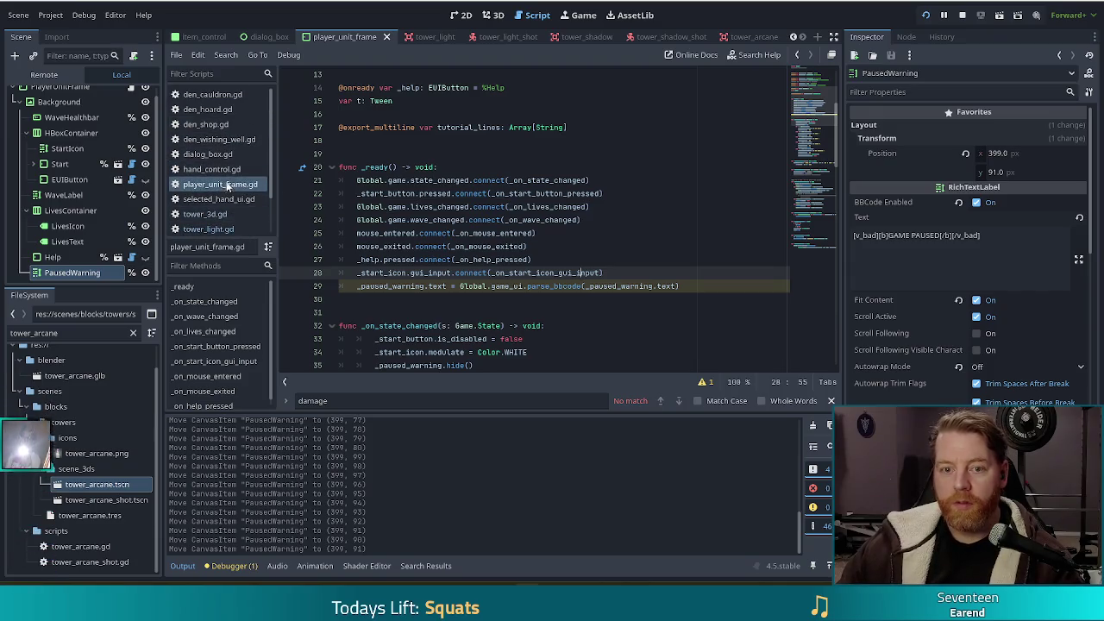
scroll(231, 172, "up", 1)
Filter FileSystem for game_ui, open game_ui.gd, and go to _on_menu_button_pressed.
left_click(50, 332)
type("game_ui")
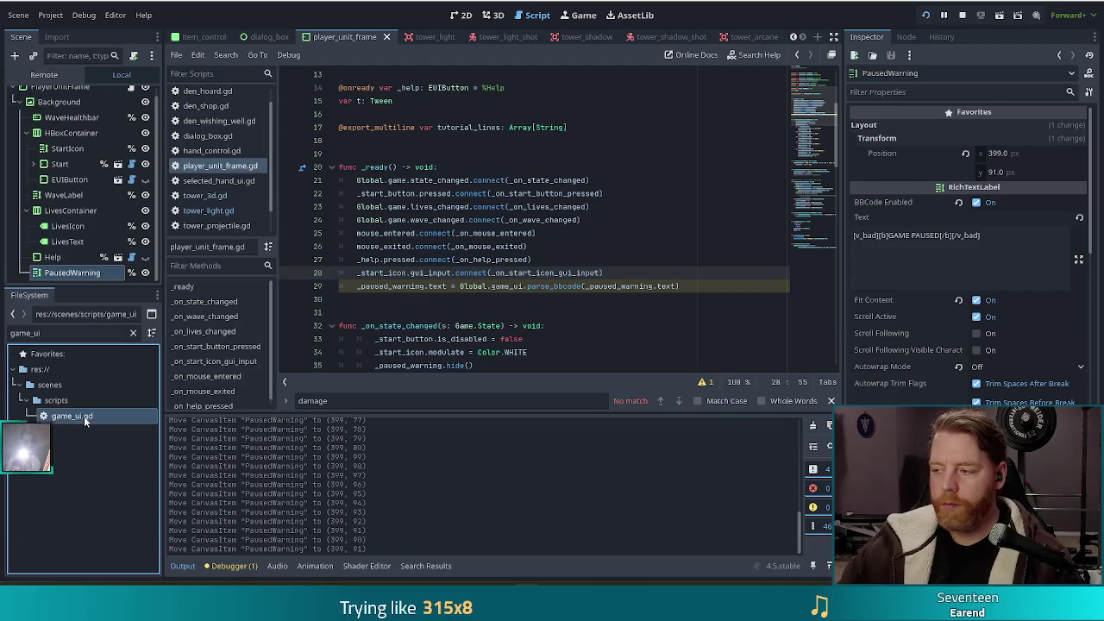
double_click(84, 416)
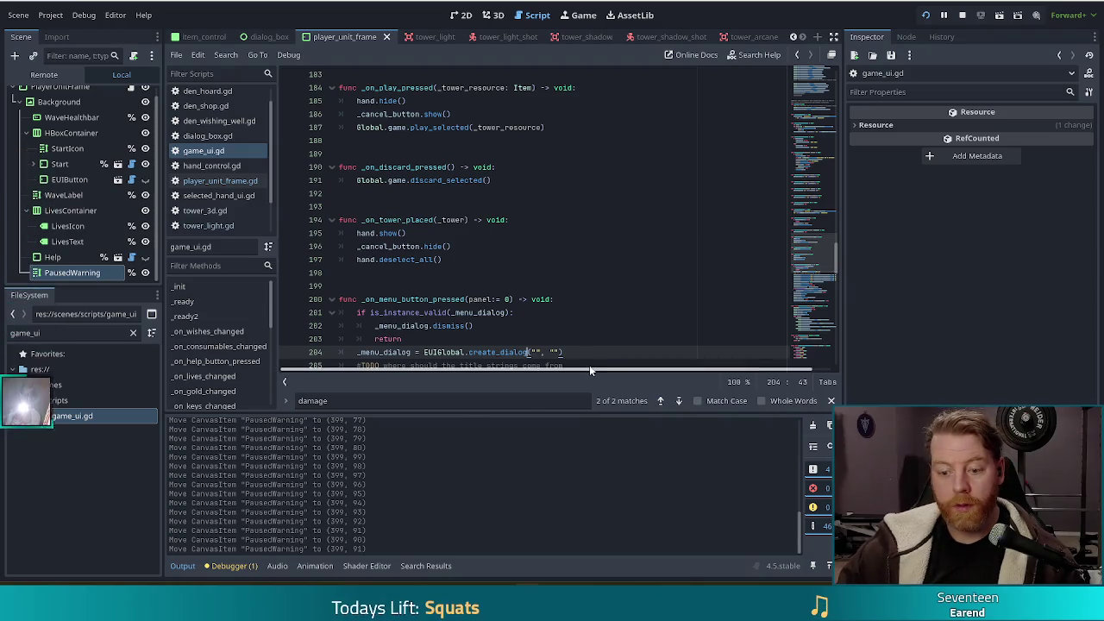
left_click(541, 195)
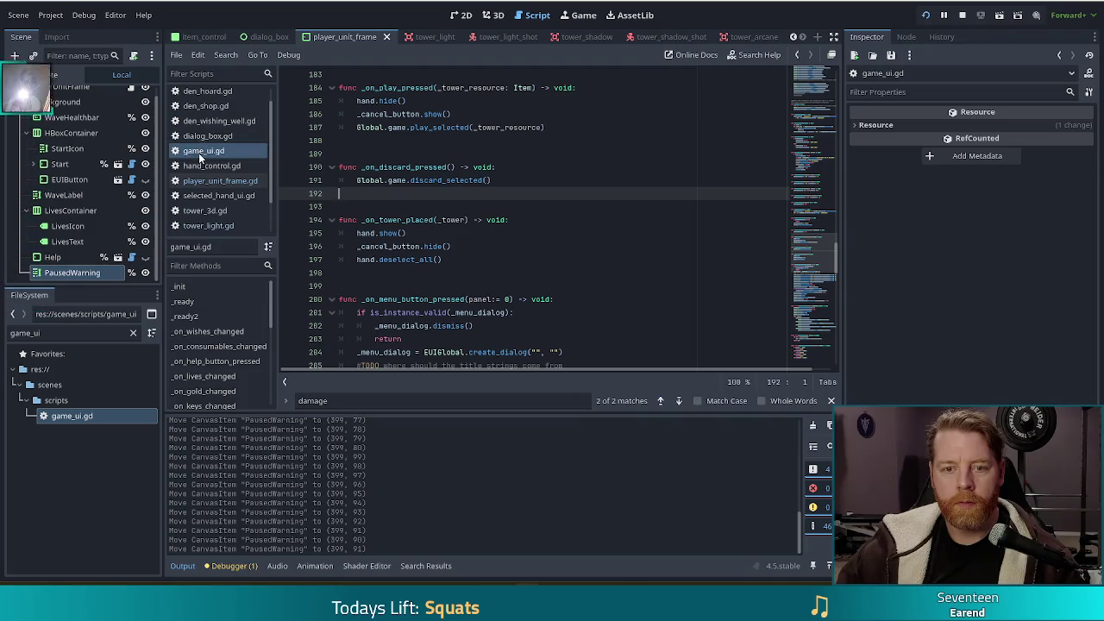
scroll(217, 342, "down", 5)
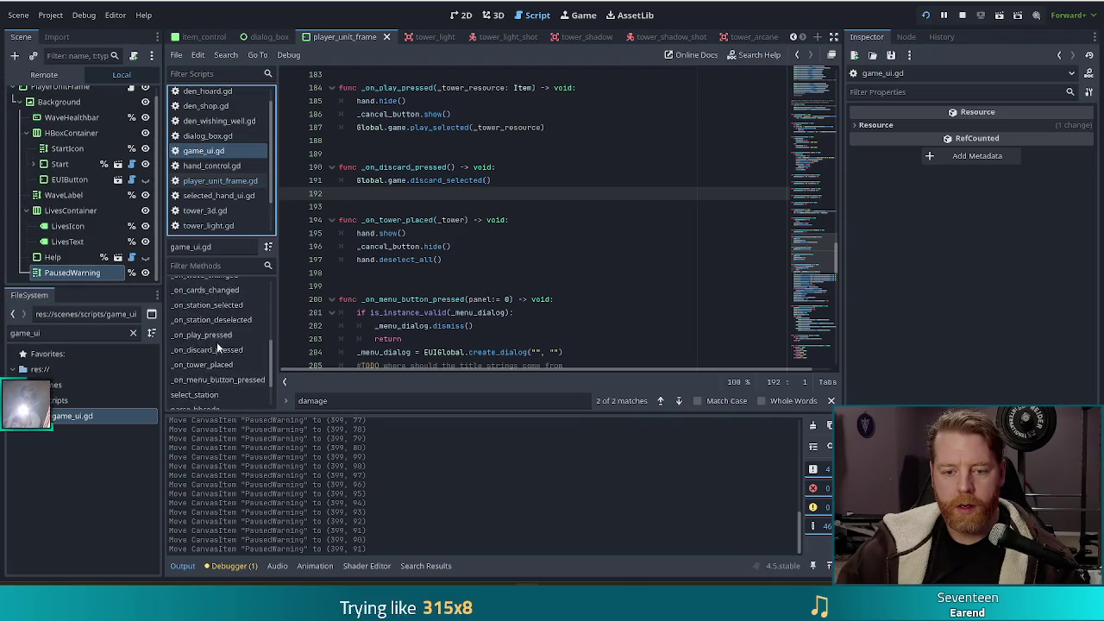
left_click(220, 332)
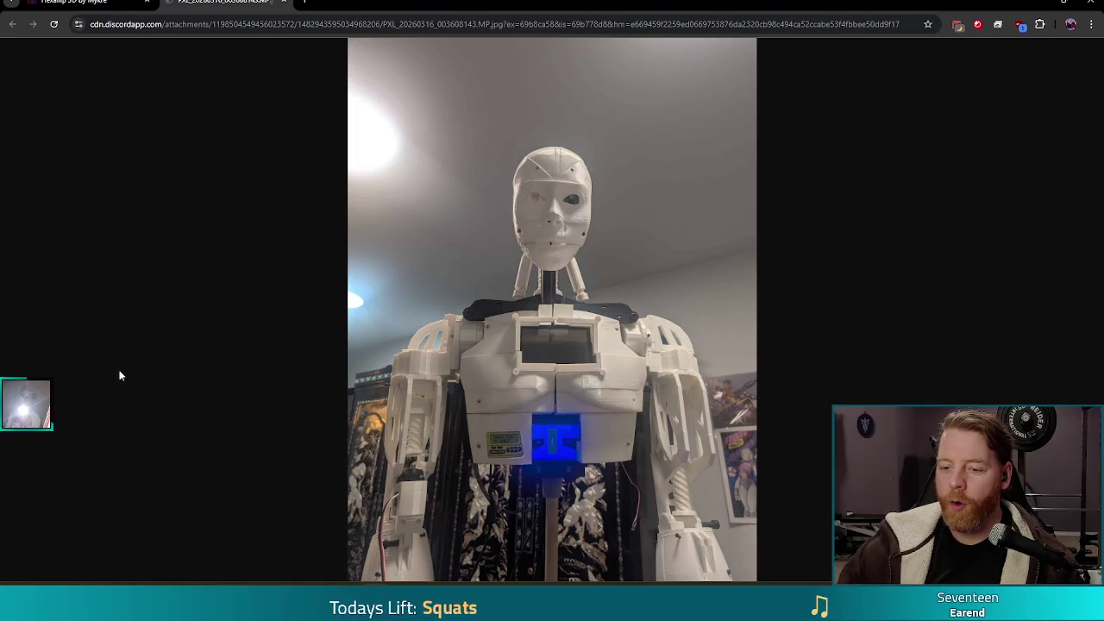
Zoom in on the pager sticker in the robot photo, fit it back, then return to Godot.
left_click(493, 442)
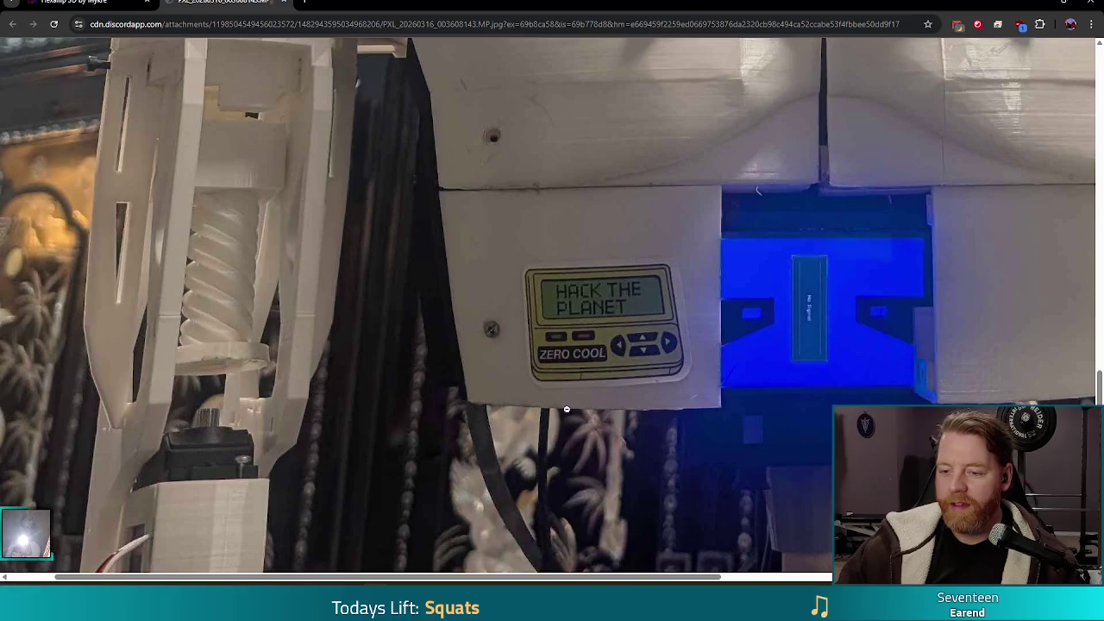
left_click(660, 316)
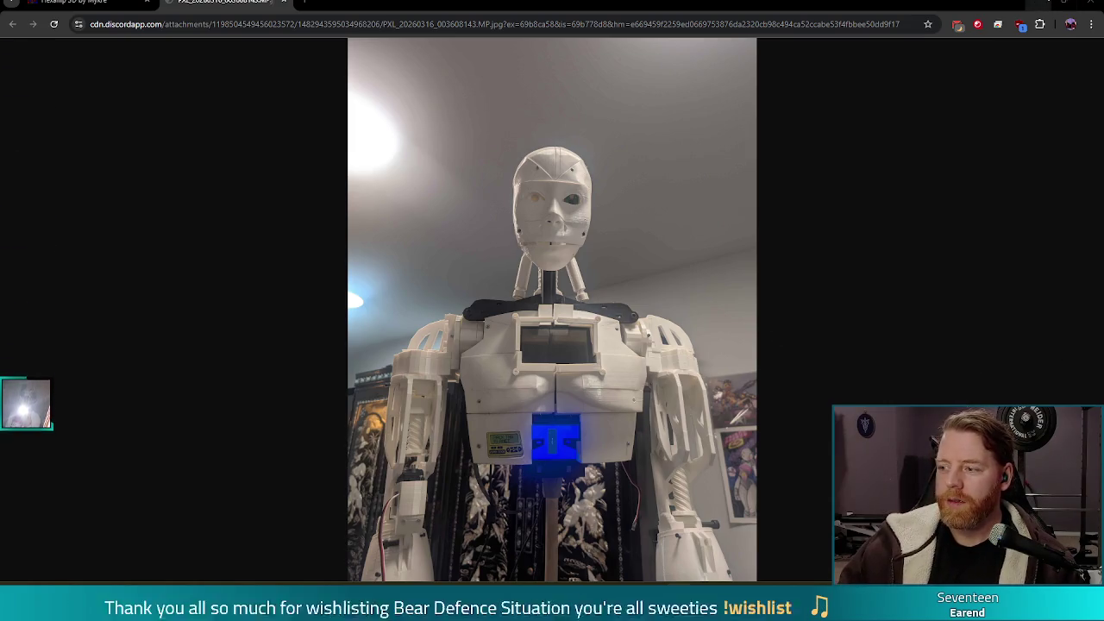
key("alt+Tab")
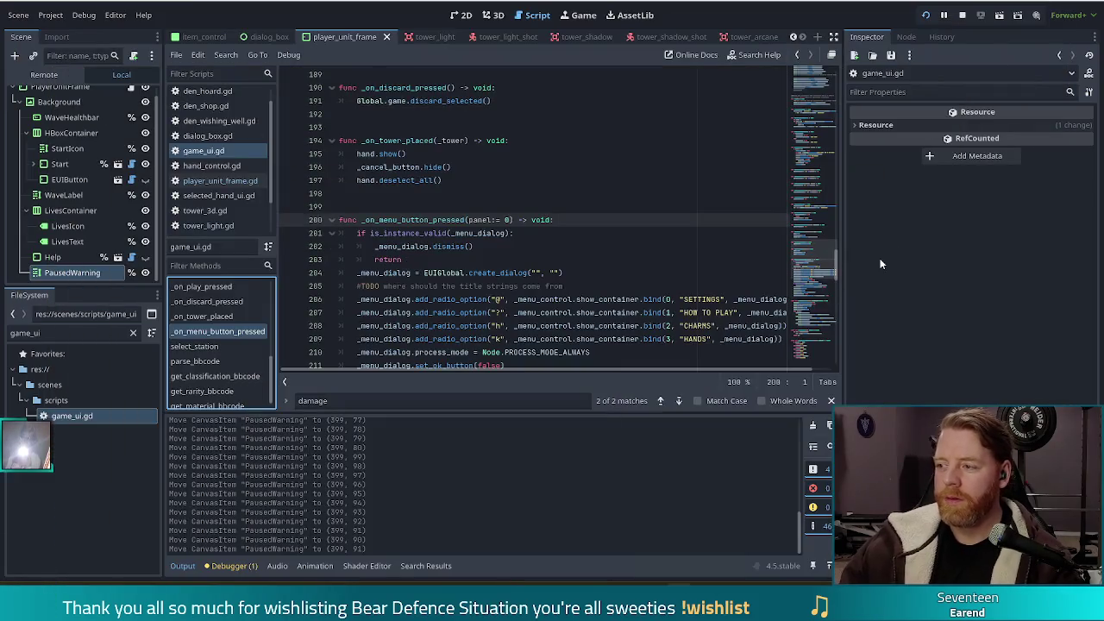
Add '_menu_dialog.z_index = 2' after the create_dialog line, then run the project.
left_click(525, 285)
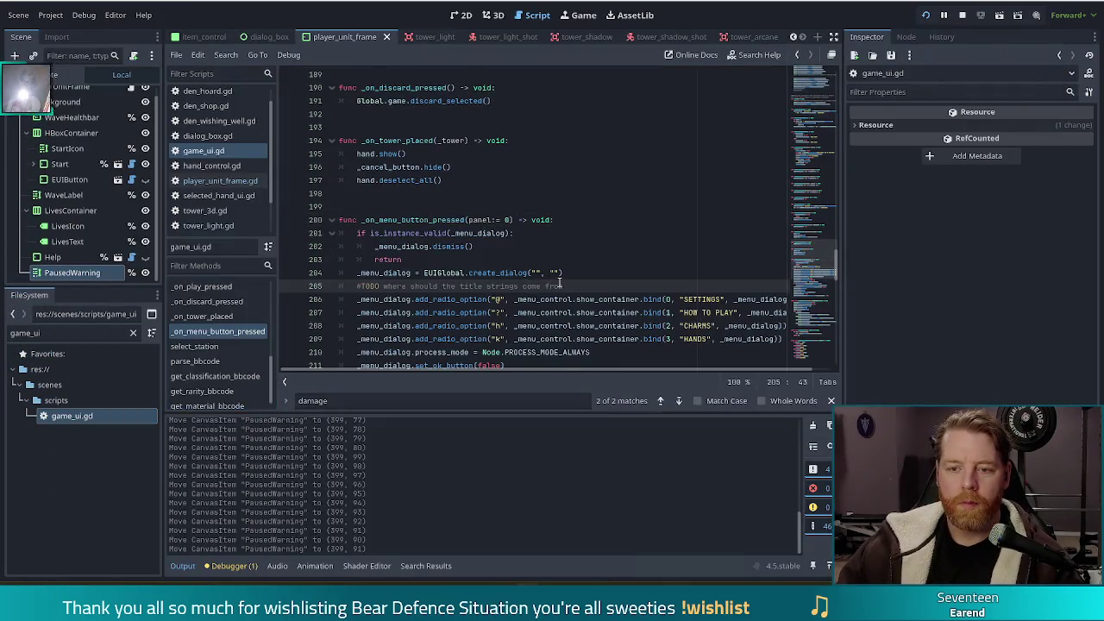
scroll(456, 280, "down", 3)
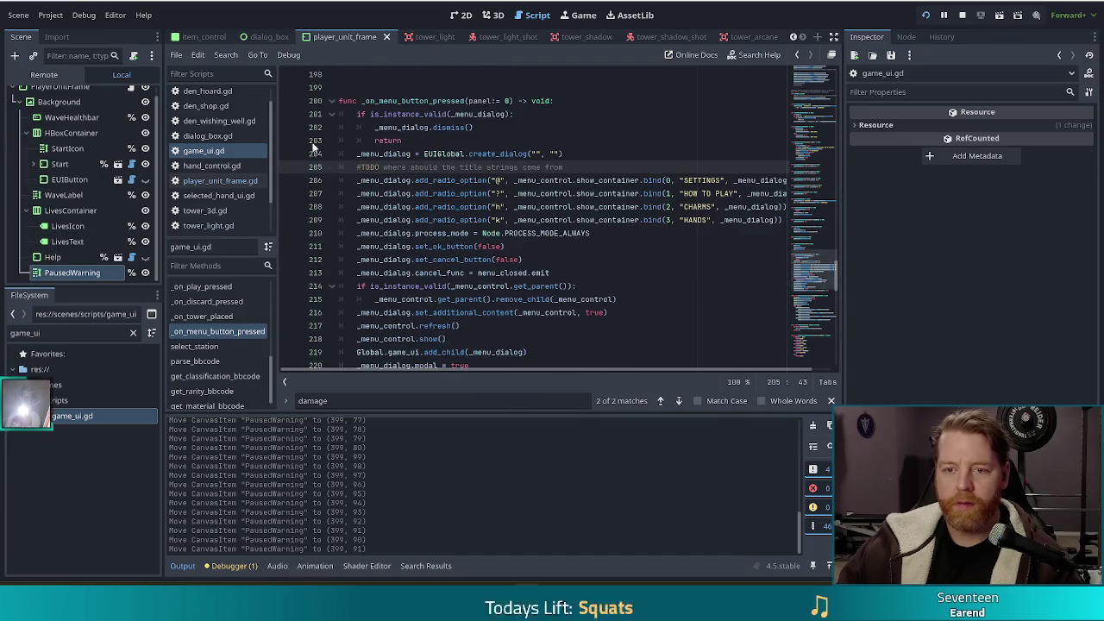
left_click(585, 158)
key("Return")
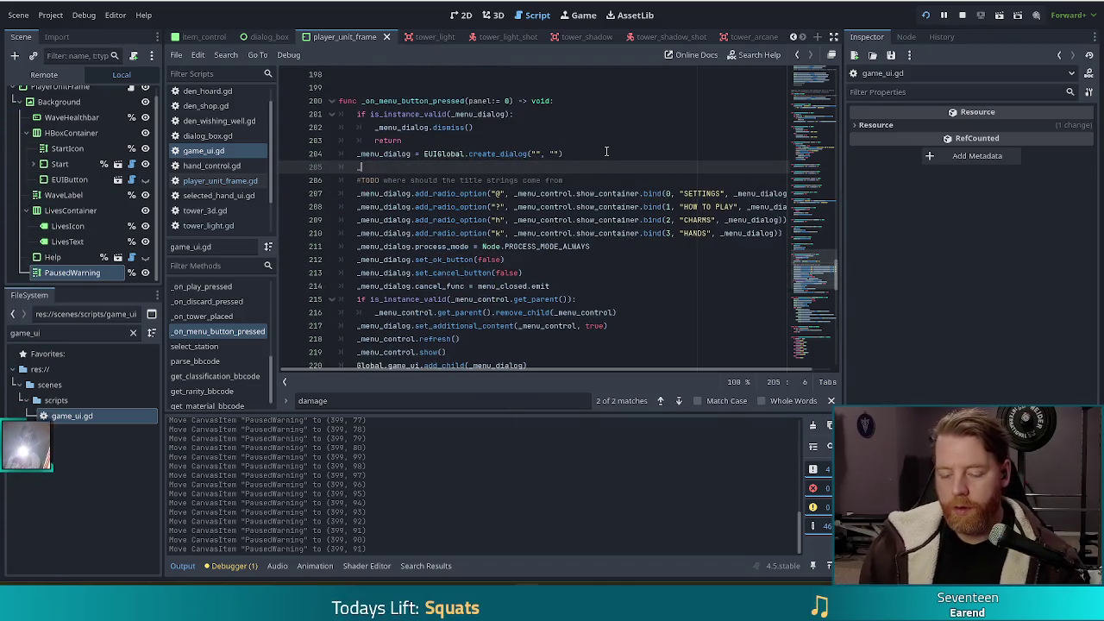
type("_me")
key("Down")
key("Down")
key("Return")
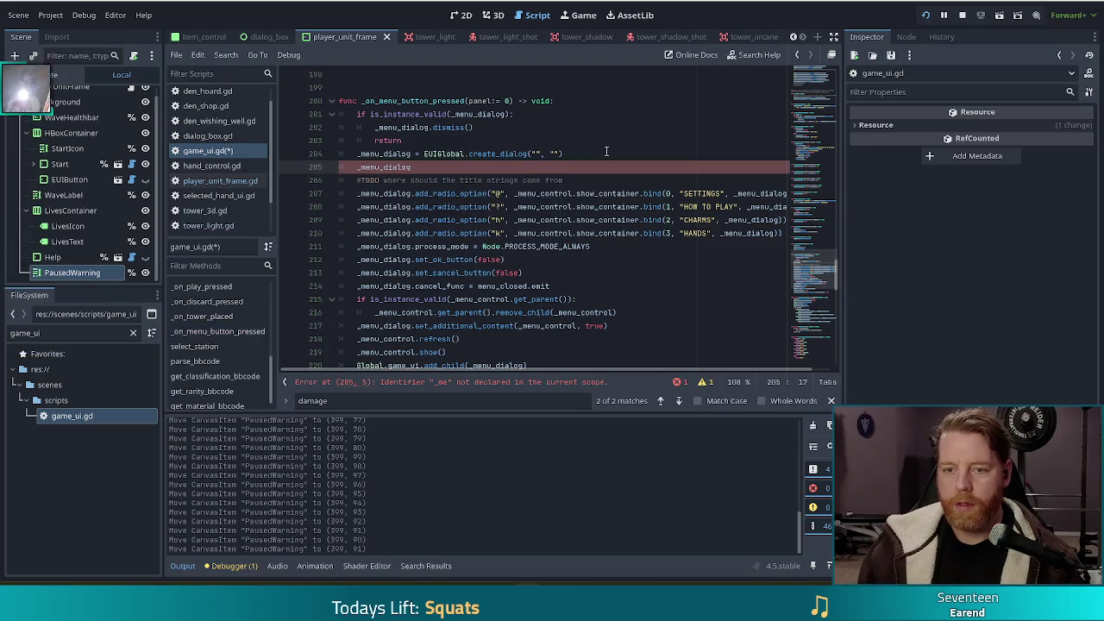
type(".z_index")
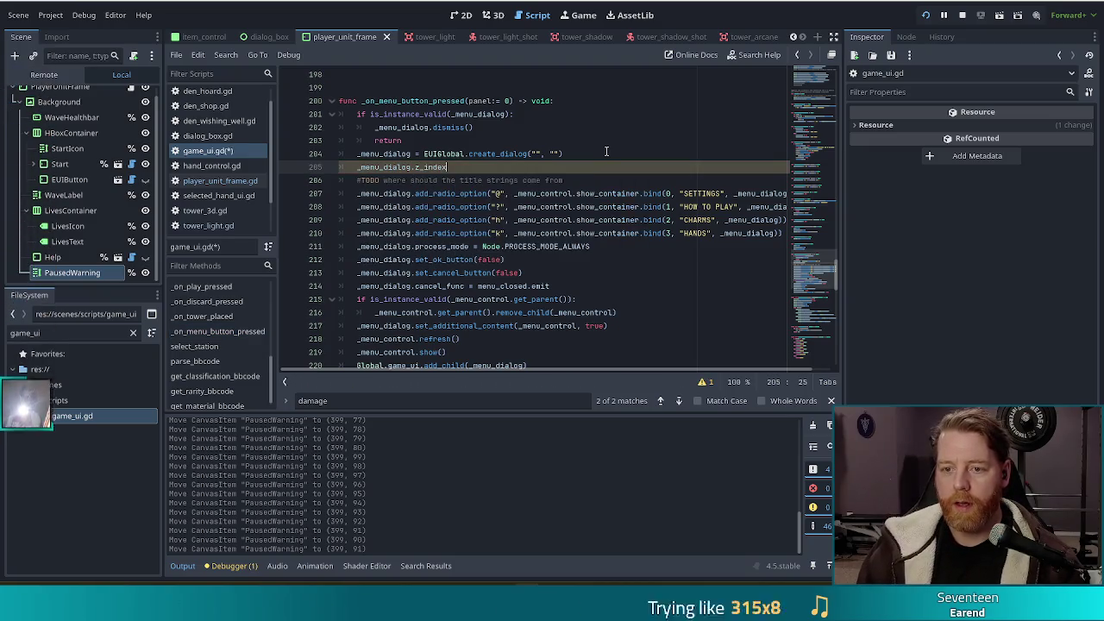
type(" =  2")
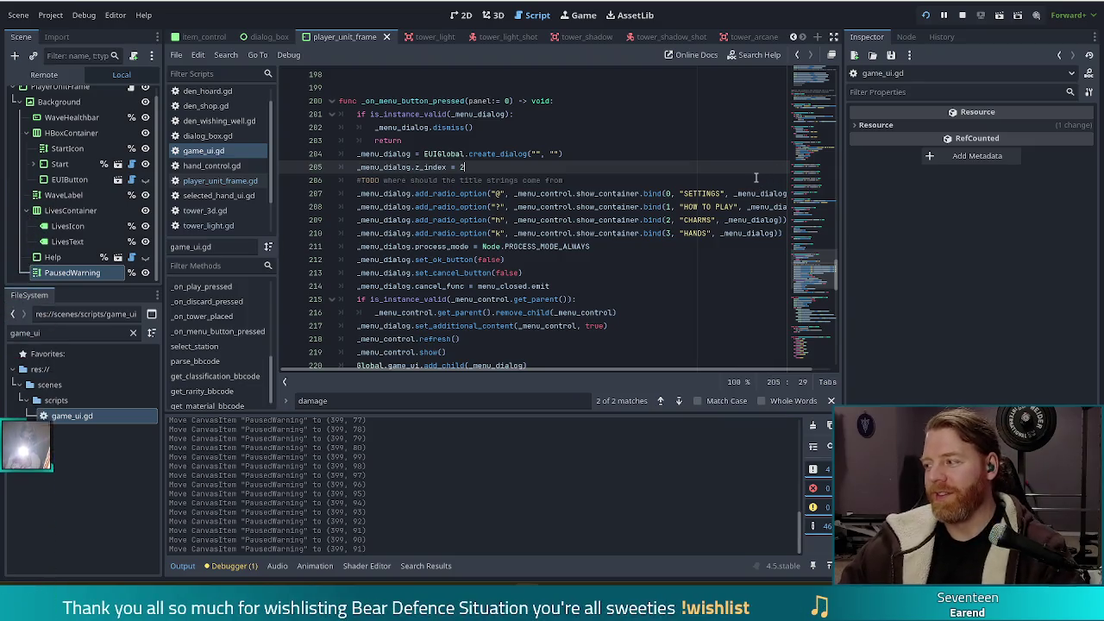
left_click(926, 15)
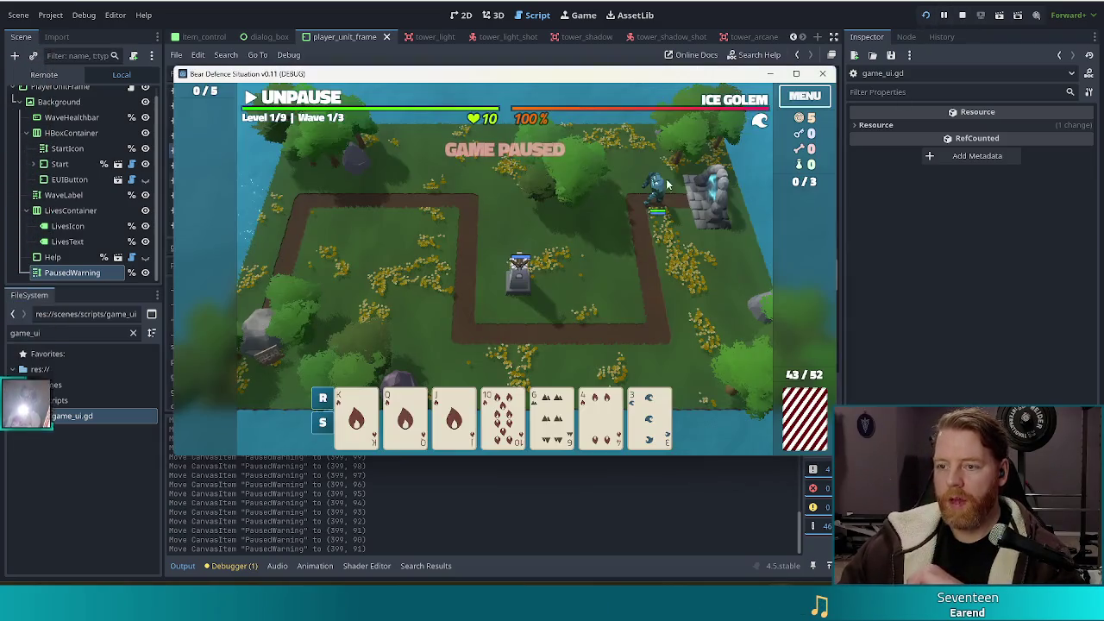
Open and close the Settings menu, then select the 6 of Earth card to show its tower.
key("Escape")
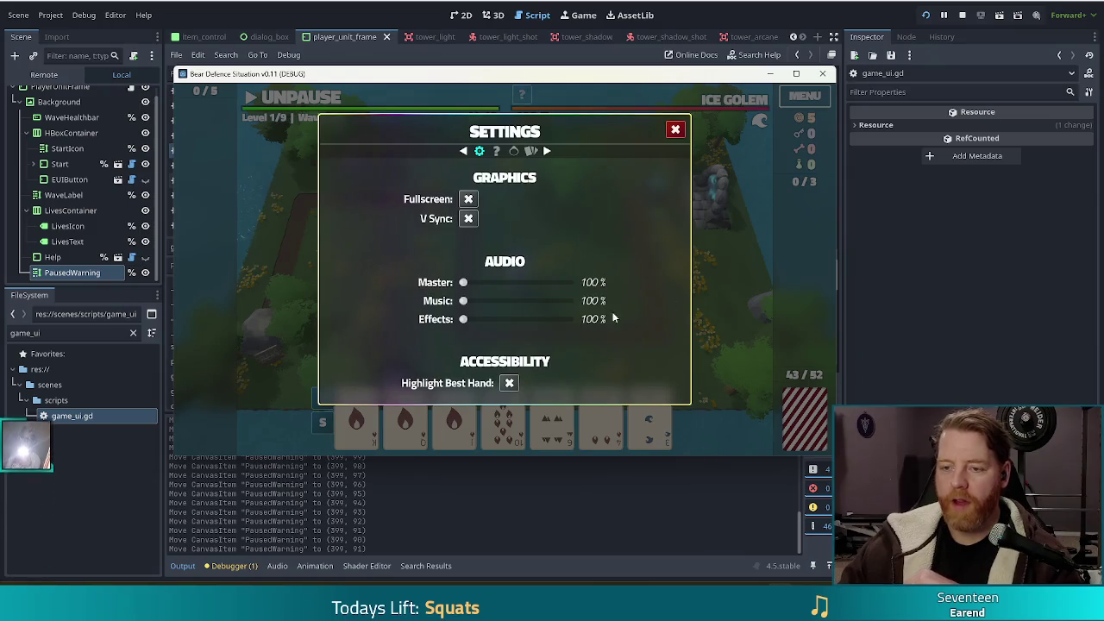
left_click(677, 130)
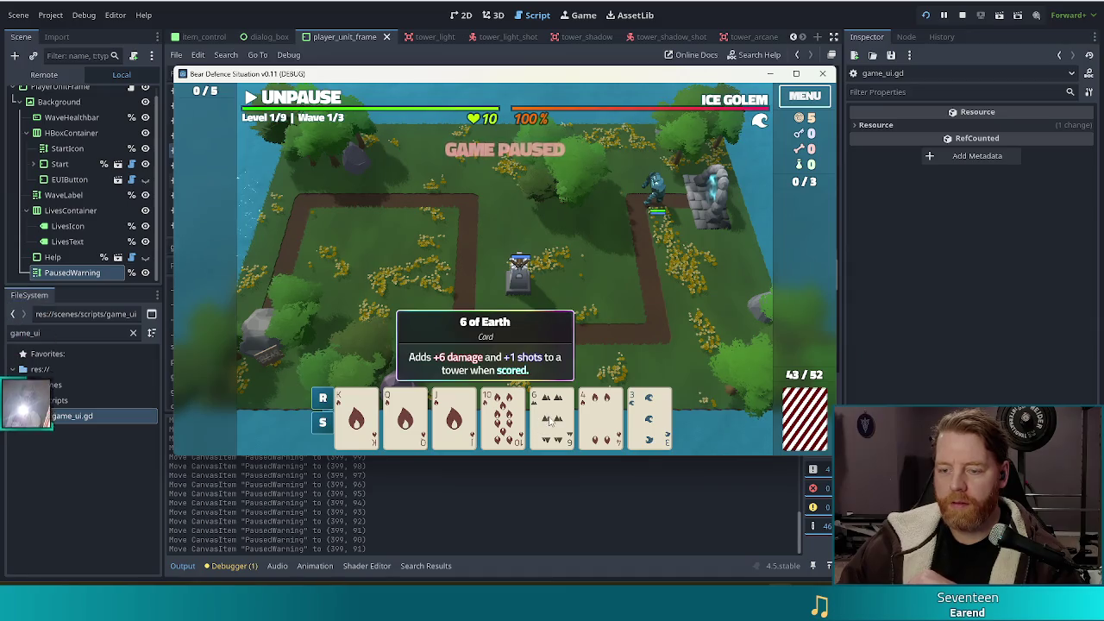
left_click(550, 420)
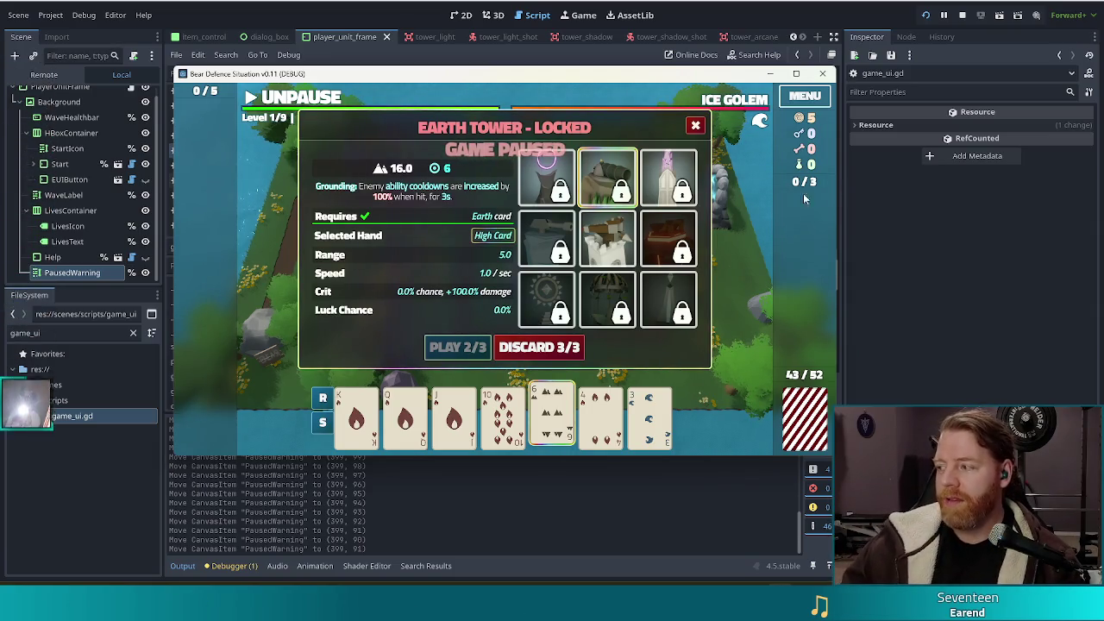
Close the Earth Tower - Locked panel with its red X.
mouse_move(645, 248)
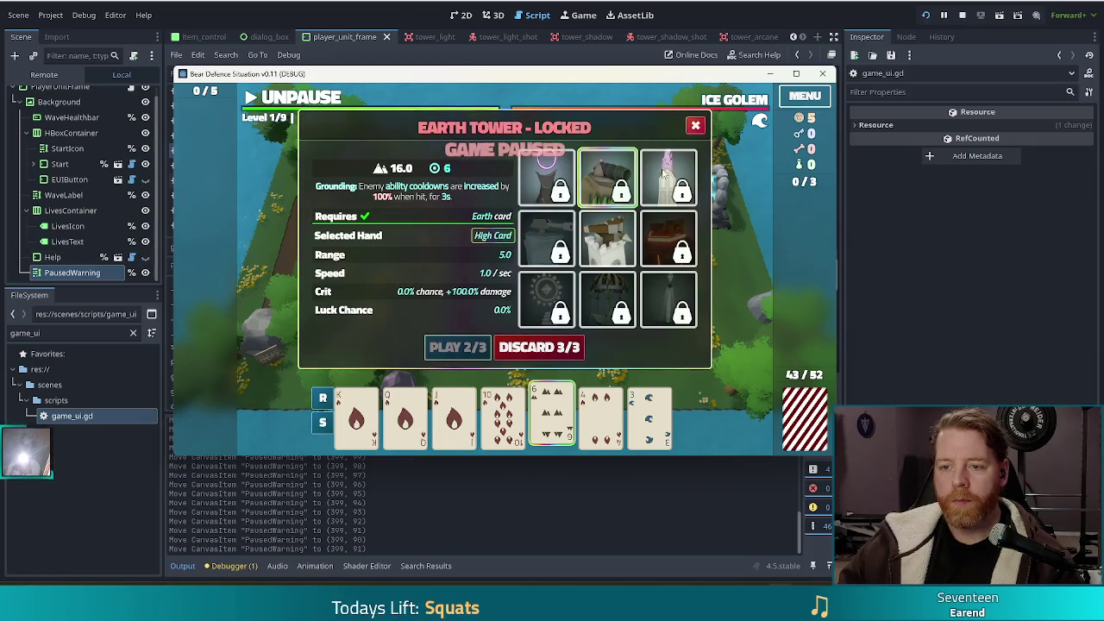
left_click(697, 126)
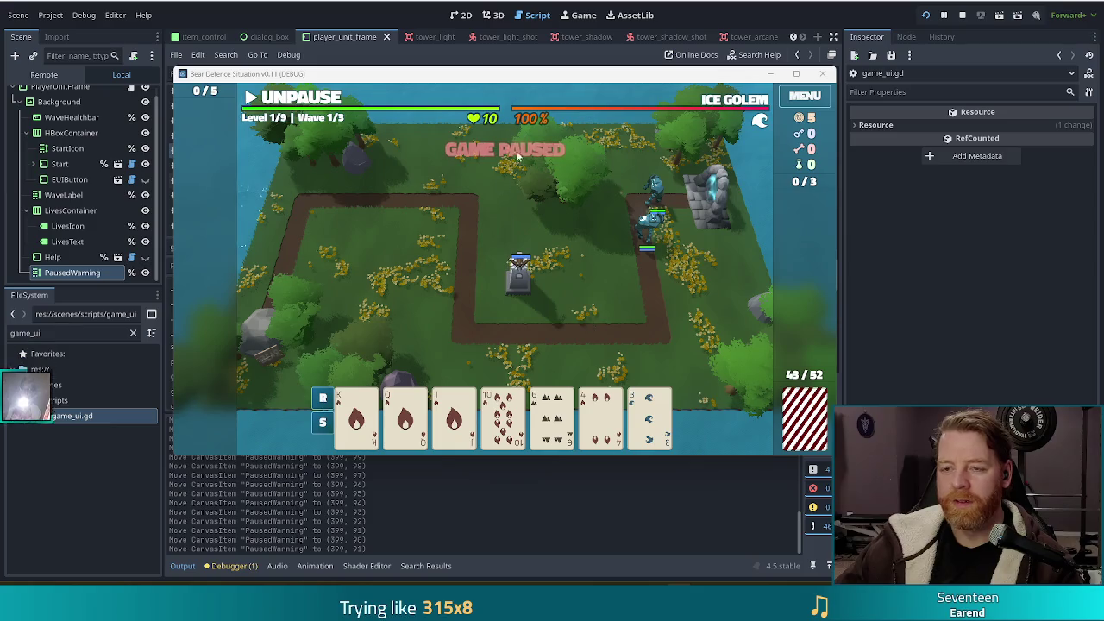
Stop the test run to return to game_ui.gd with the _menu_dialog.z_index = 2 line.
left_click_drag(674, 77, 678, 80)
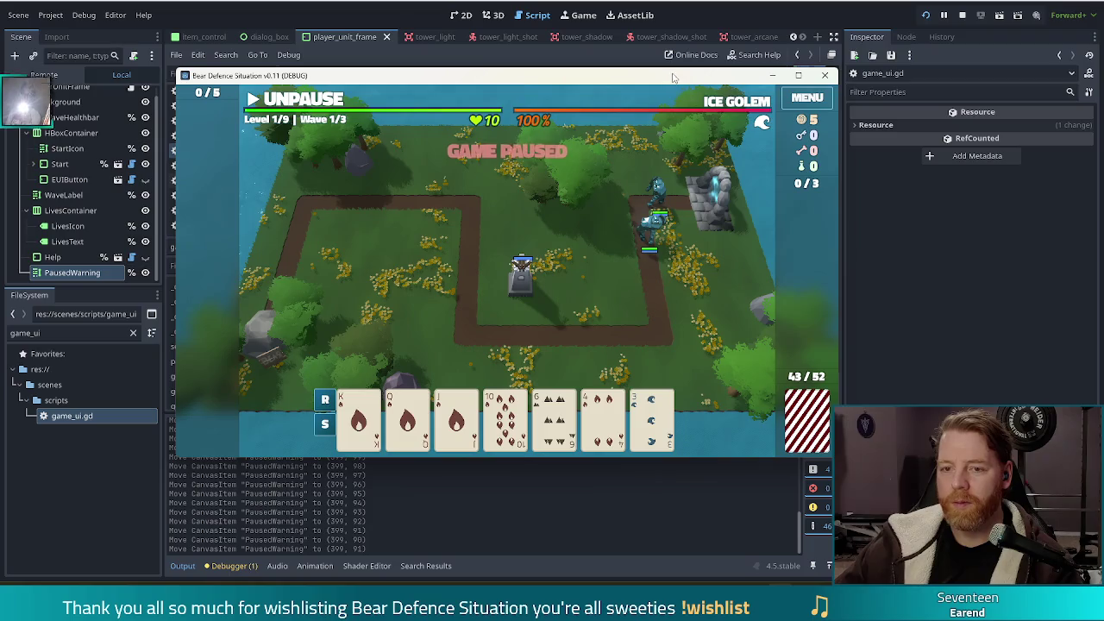
mouse_move(634, 91)
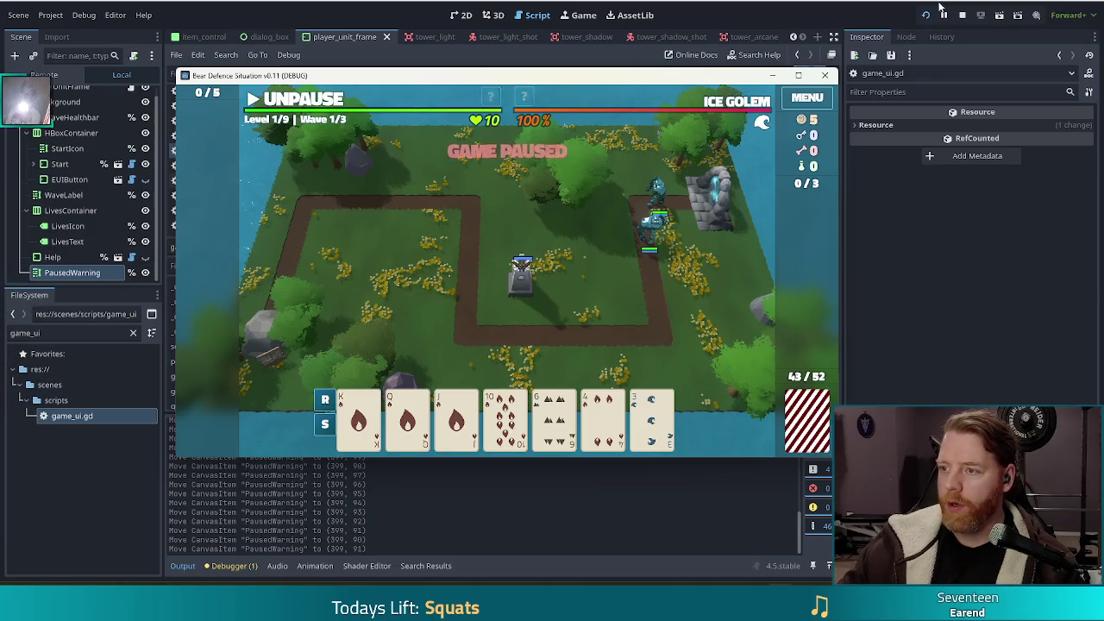
left_click(961, 16)
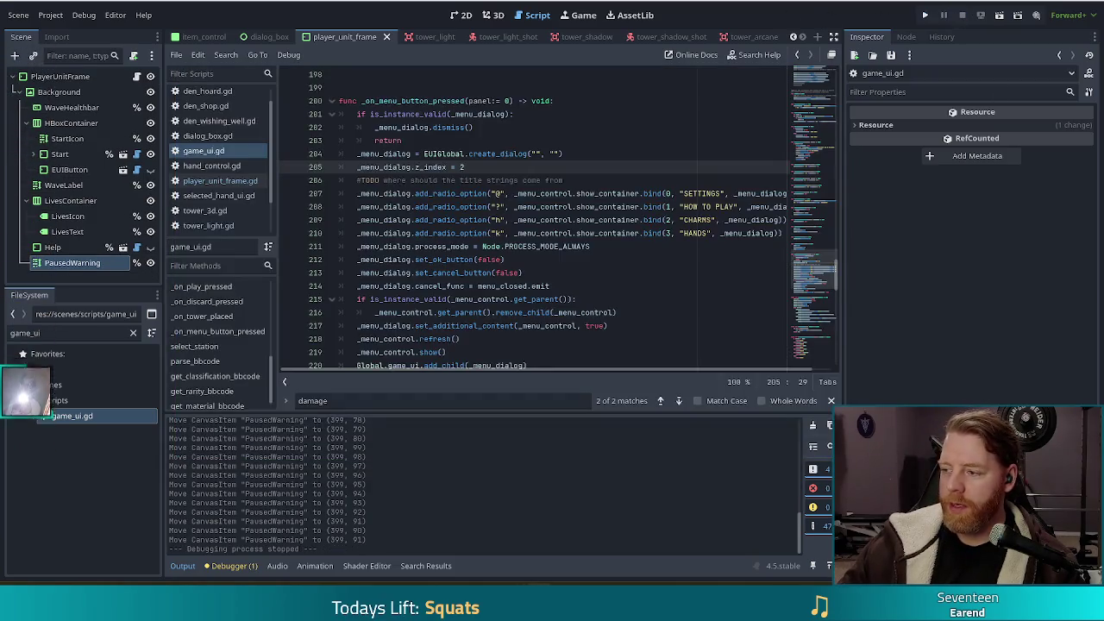
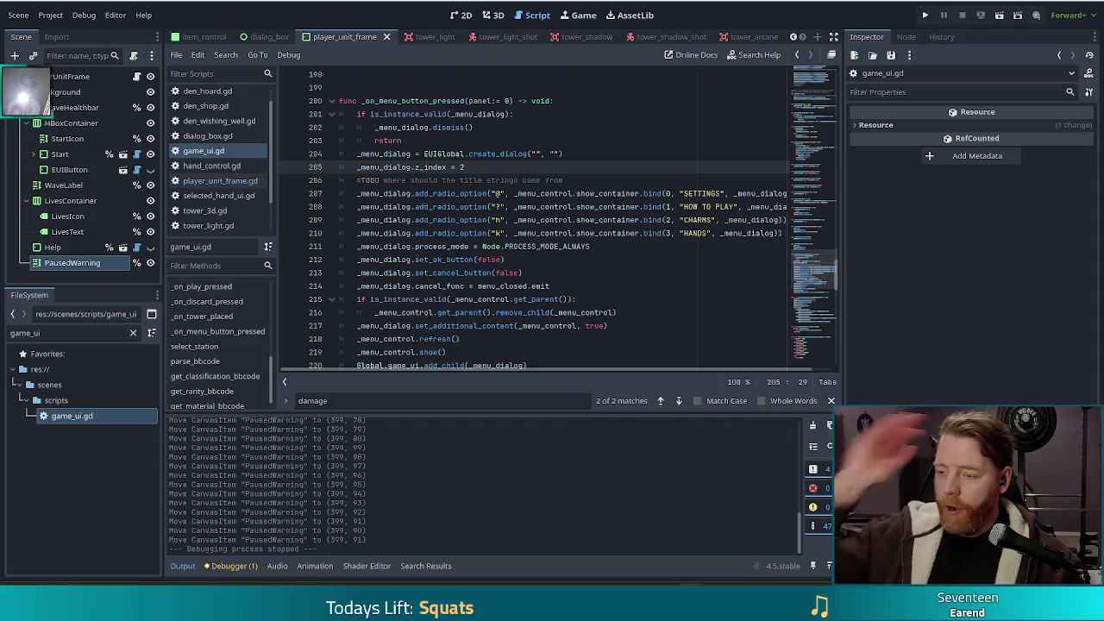
Run the game, start a new game, and throw 5 gold into the wishing well for the Training Wheels blessing.
left_click(928, 16)
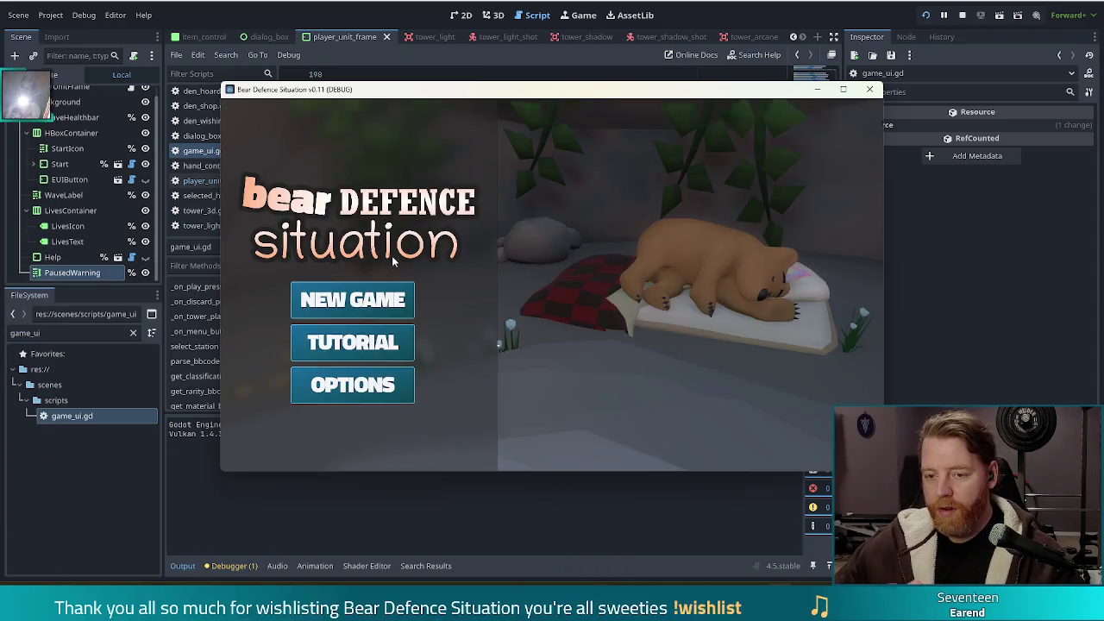
left_click(366, 307)
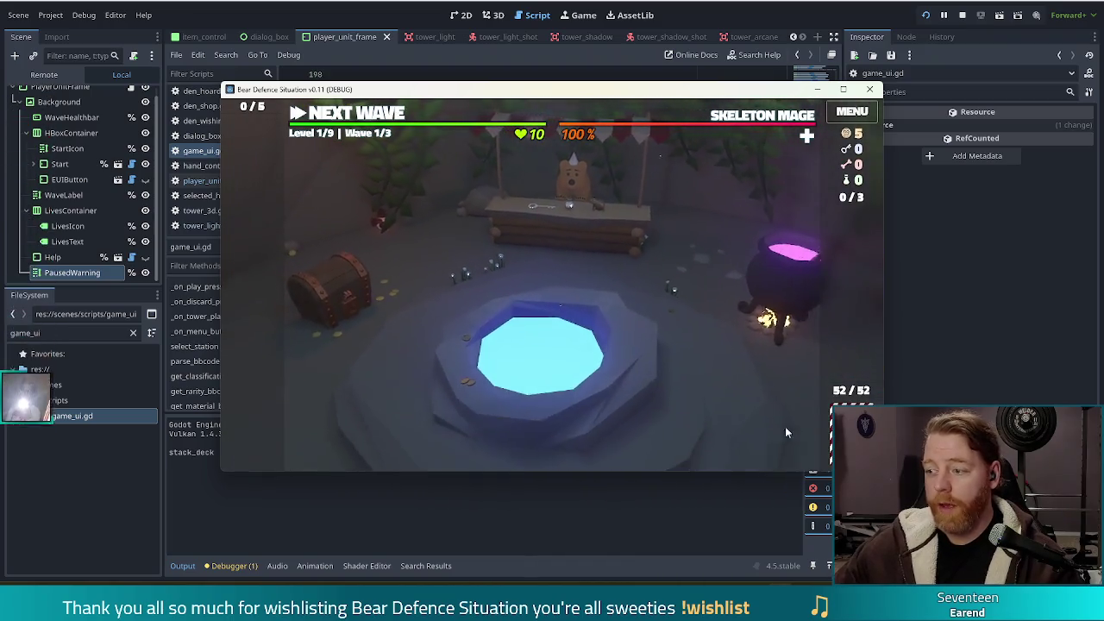
left_click(615, 362)
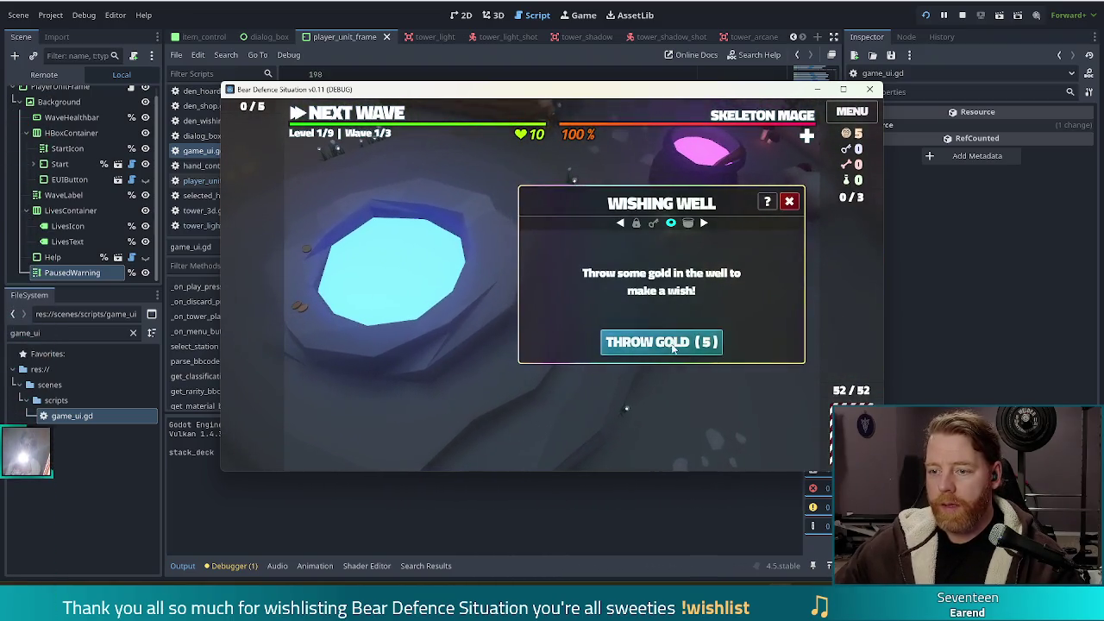
left_click(661, 337)
left_click(604, 243)
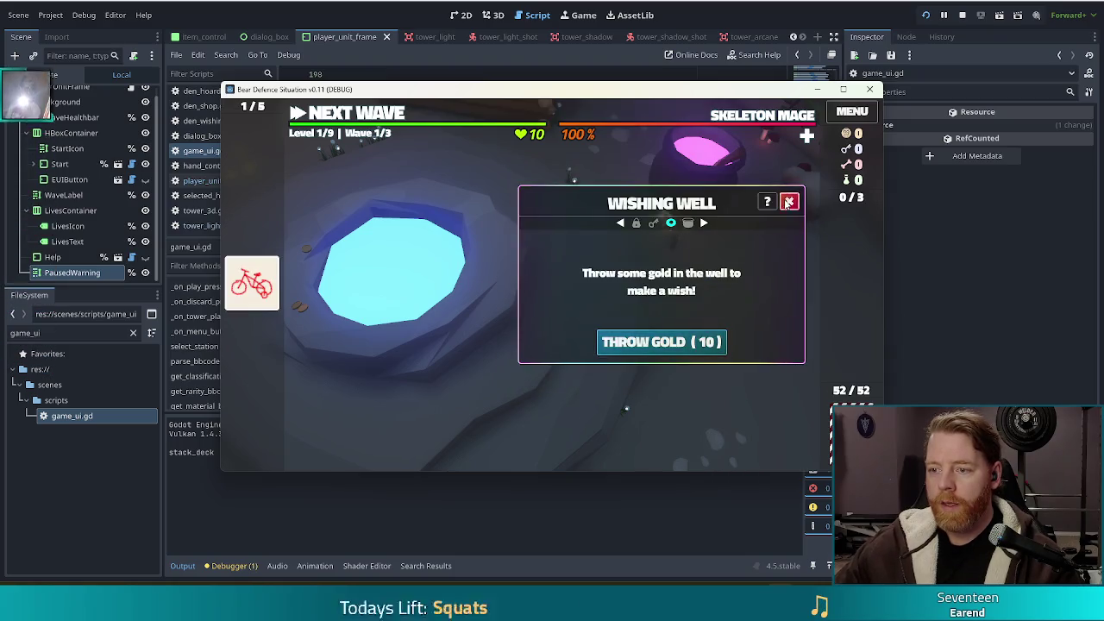
left_click(803, 176)
Open the cauldron with the card hand, then stop the running game with F8.
left_click(741, 250)
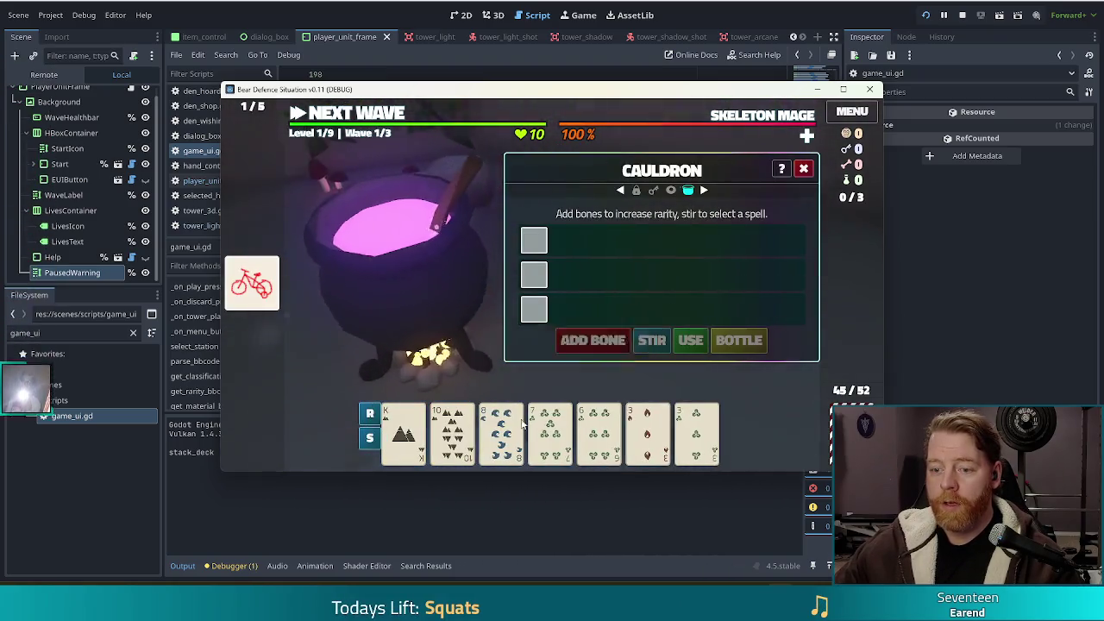
mouse_move(250, 285)
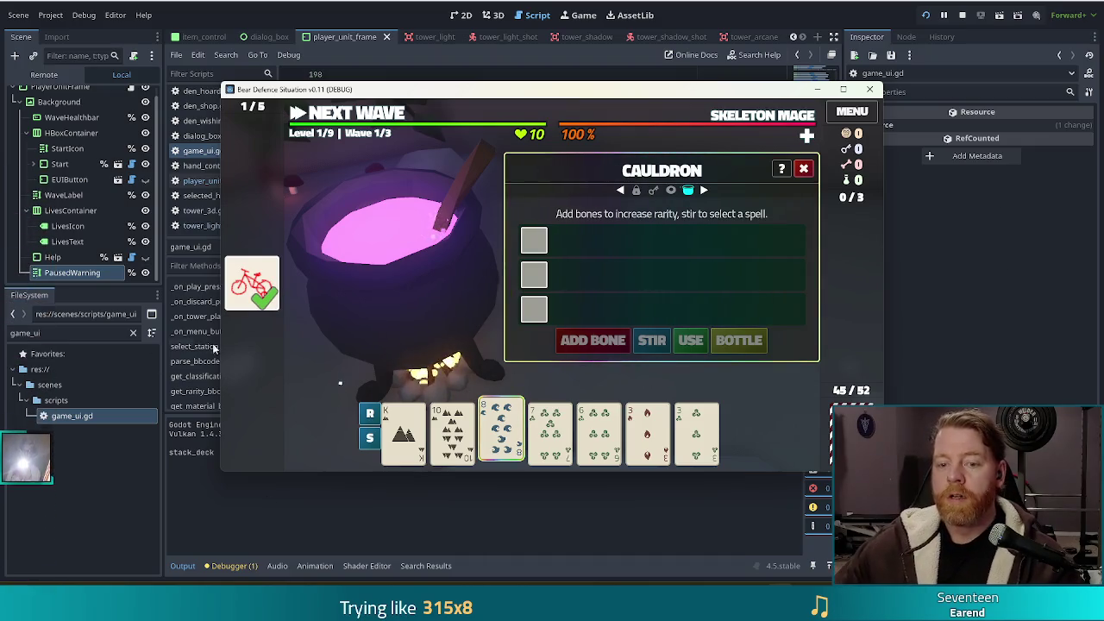
mouse_move(248, 306)
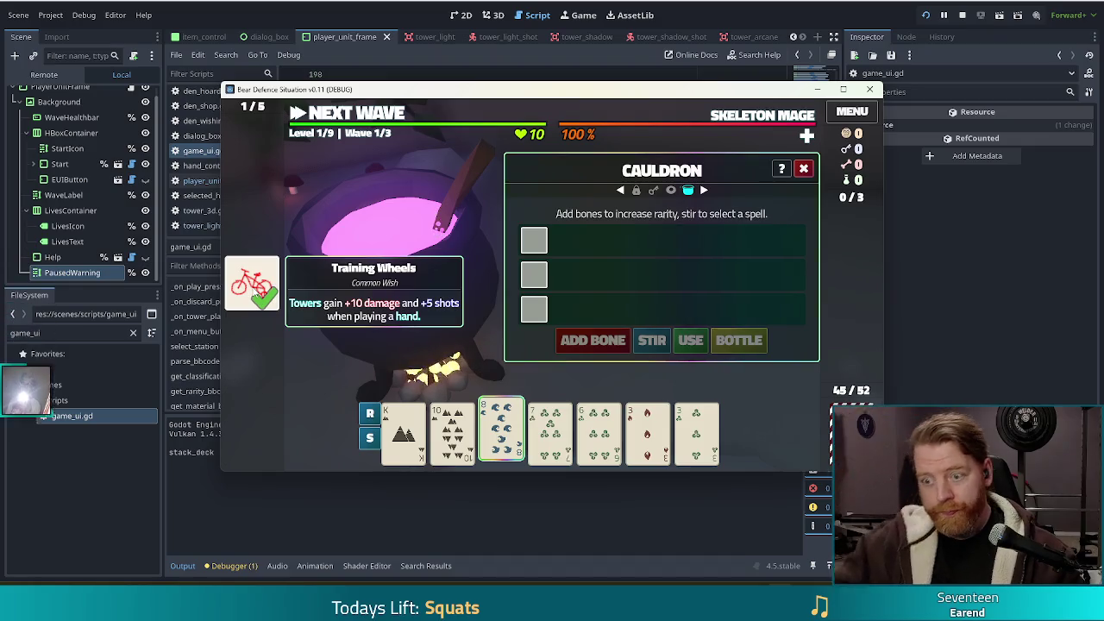
key("F8")
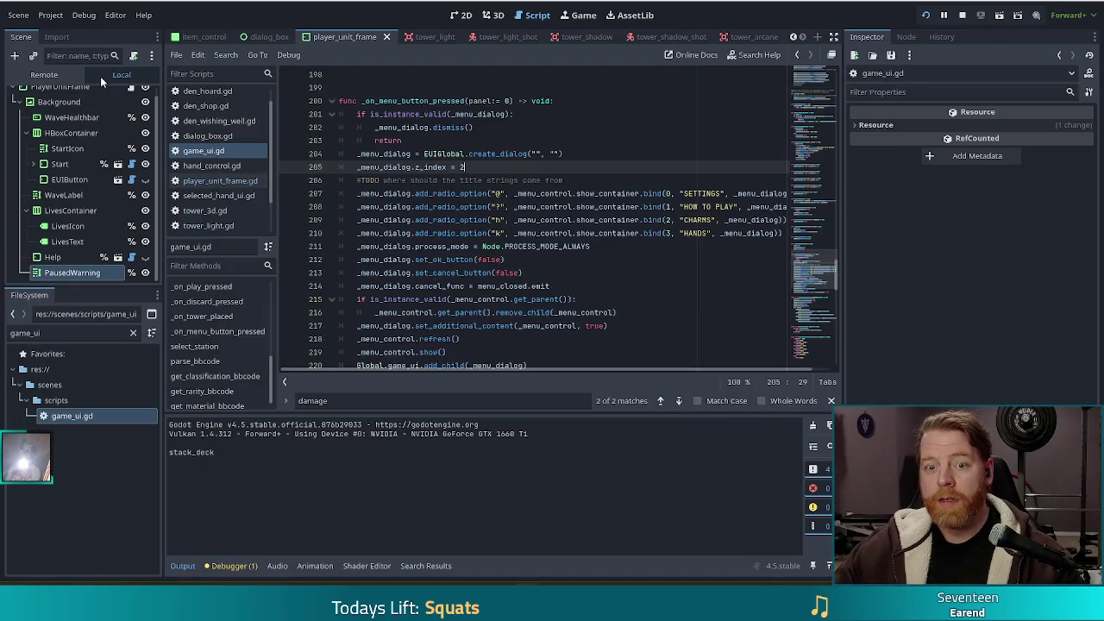
Filter the FileSystem for 'item_con' and open item_control.gd at show_activation.
double_click(52, 332)
type("item_con")
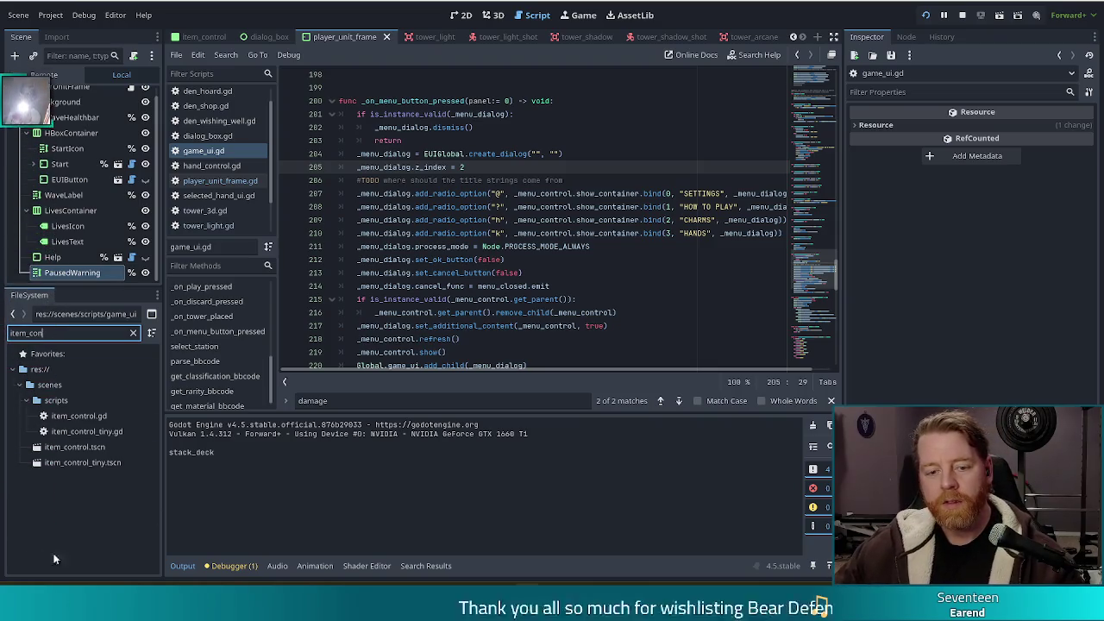
double_click(102, 418)
left_click(515, 246)
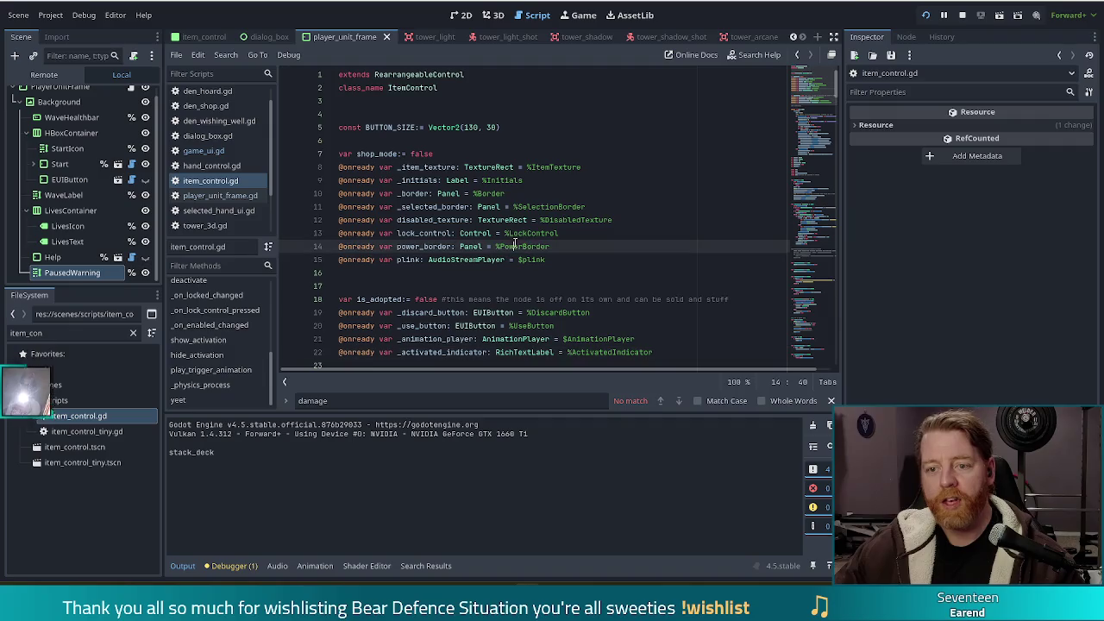
scroll(709, 256, "down", 10)
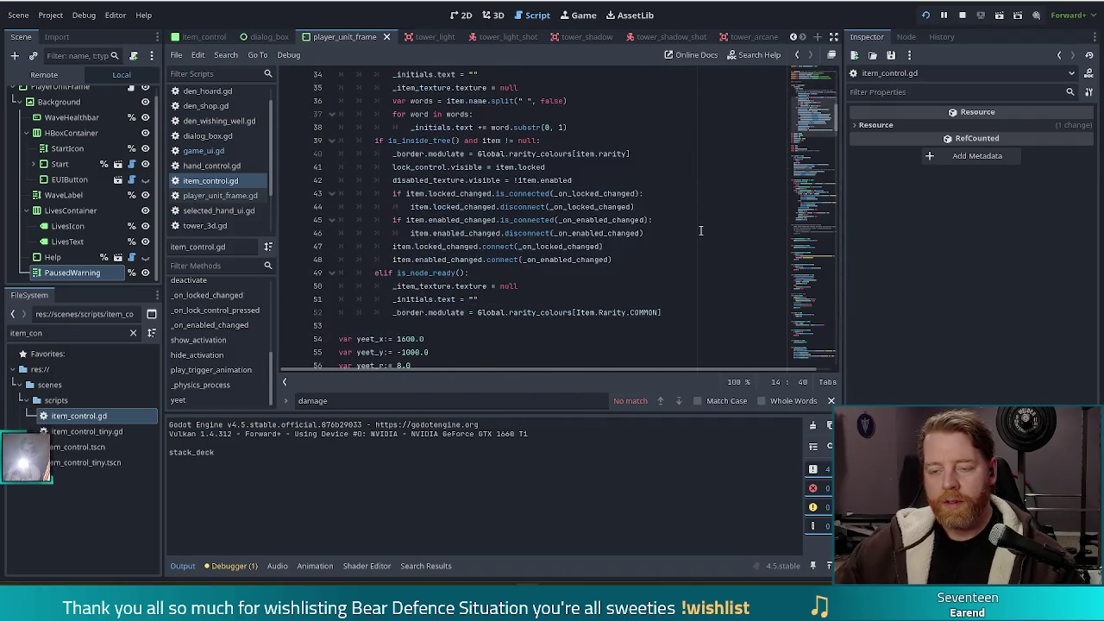
scroll(715, 199, "up", 10)
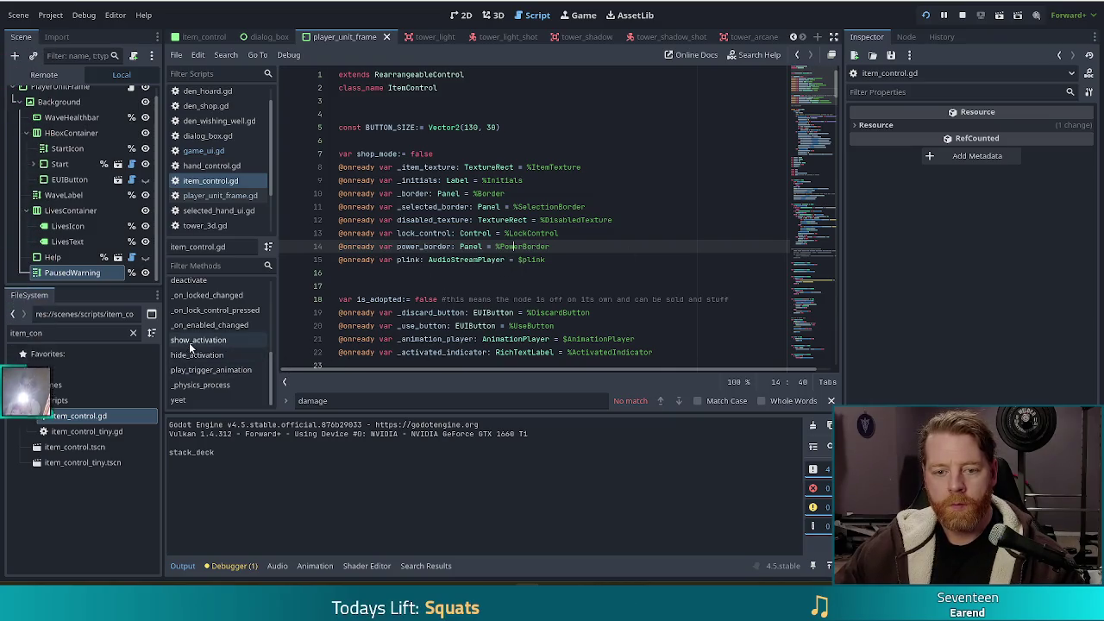
left_click(218, 342)
Insert an empty line below the show_activation function header.
left_click(497, 233)
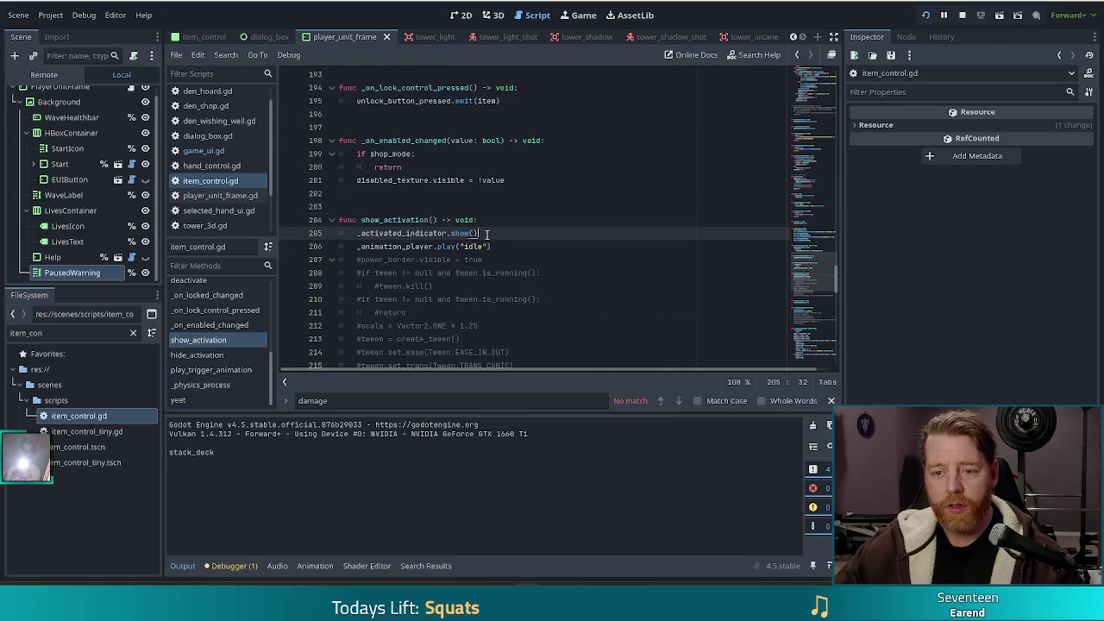
scroll(497, 234, "down", 1)
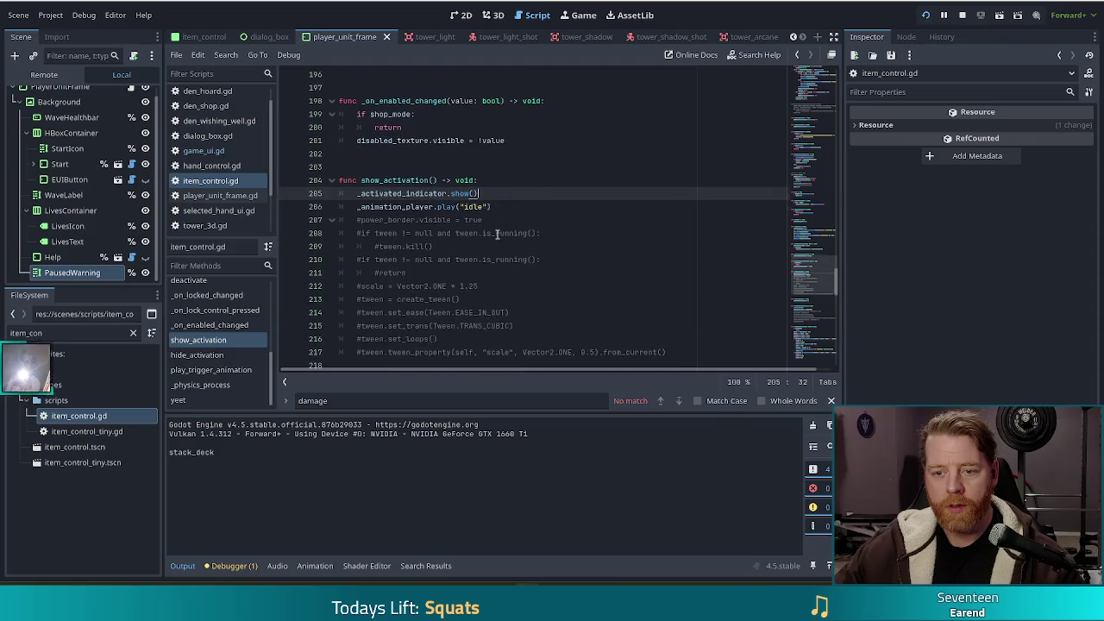
left_click(511, 178)
key("Return")
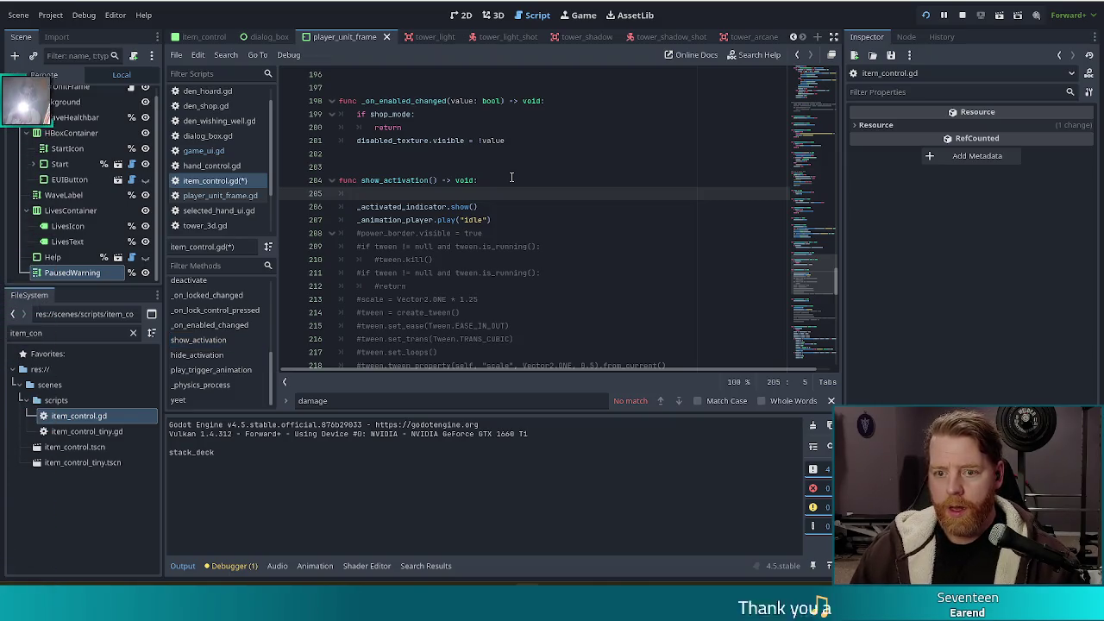
Add 'if Global.game.current_state != Global.game.State.CAVE:' and indent the two following lines under it.
type("if Global.ga")
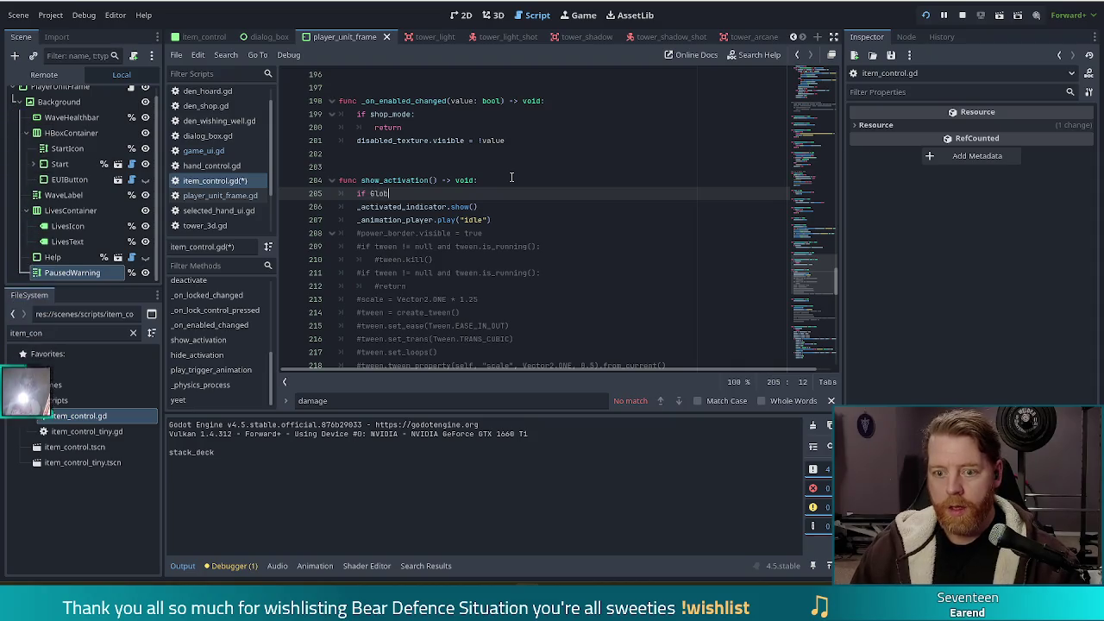
type("me.current_state !=")
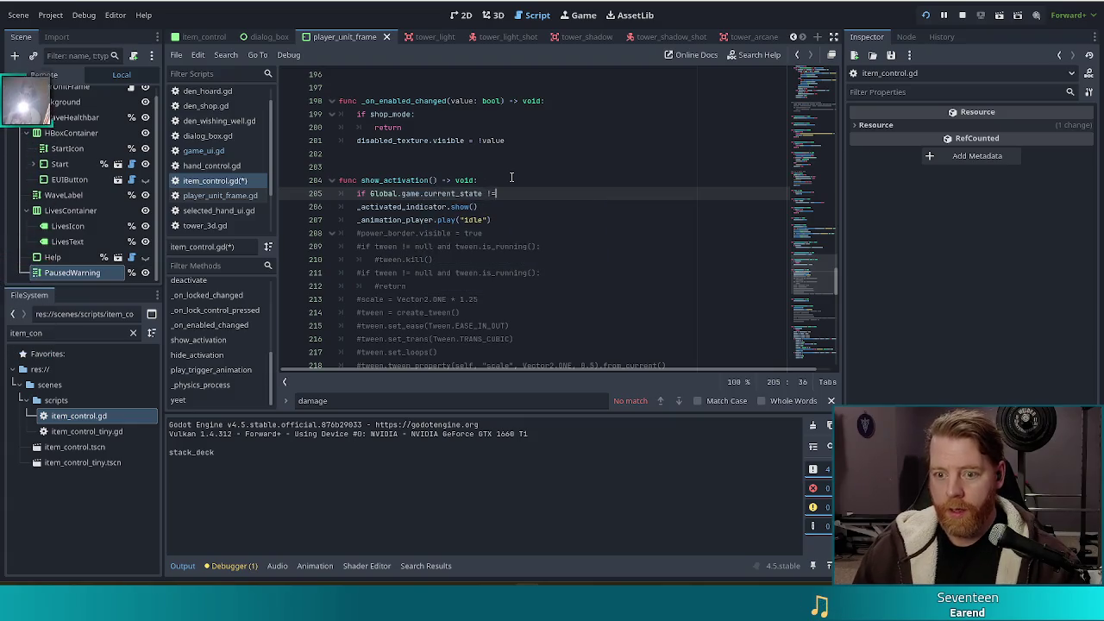
type(" Global.game.State")
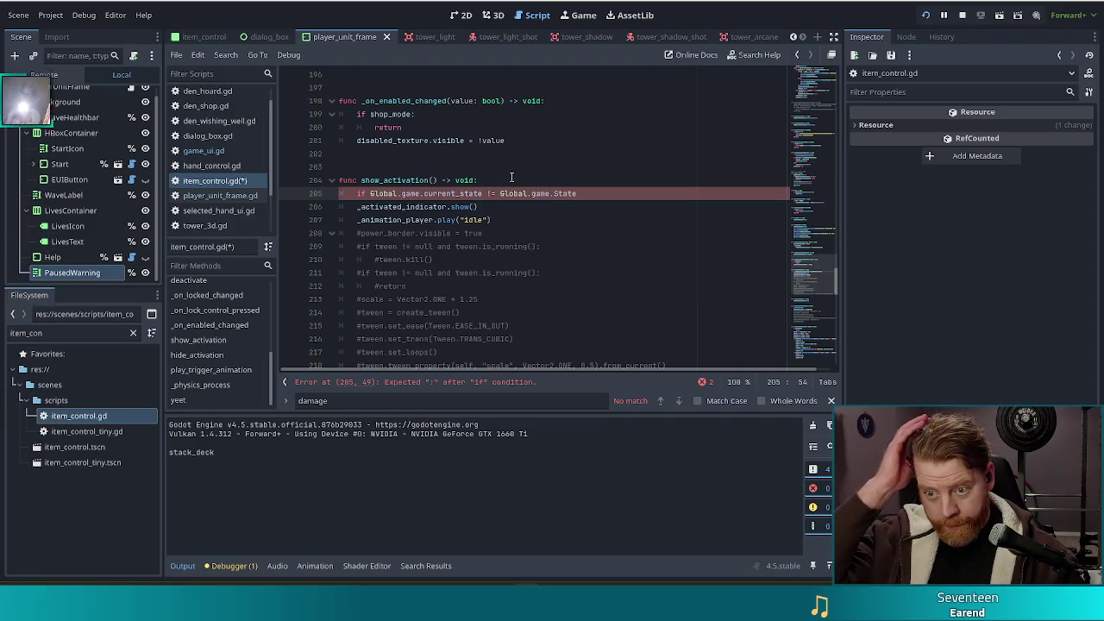
type(".CAVE")
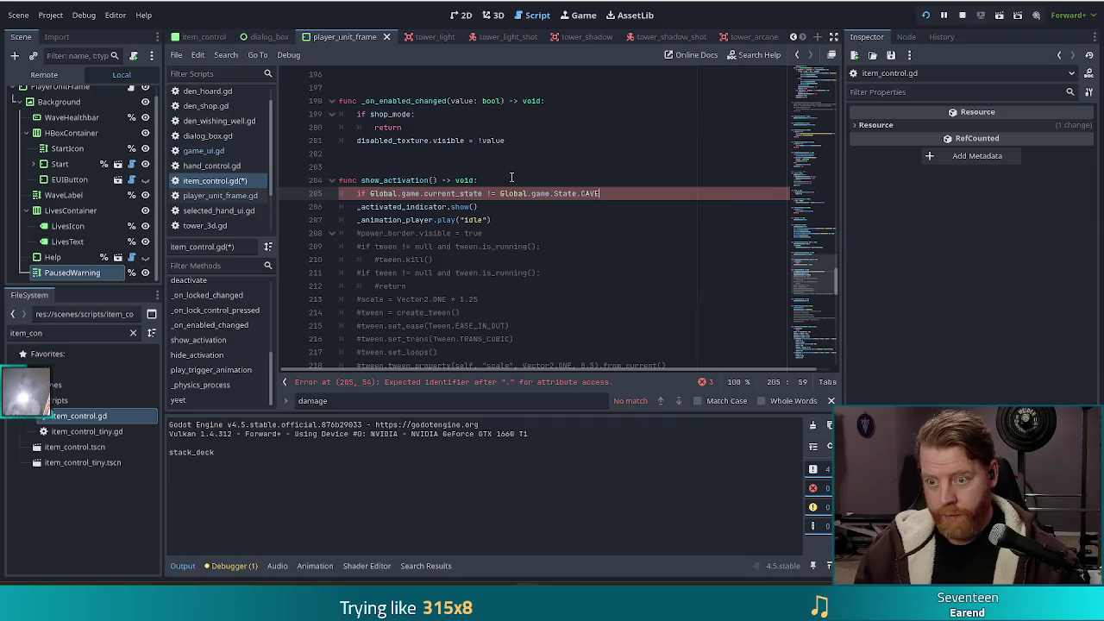
type(":")
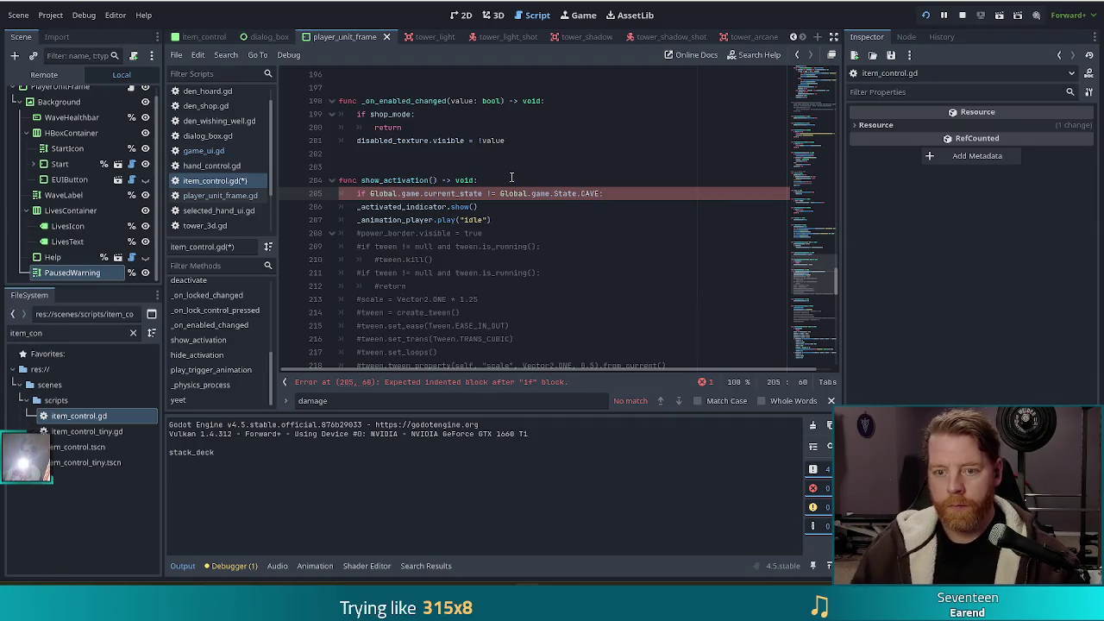
left_click_drag(424, 207, 430, 220)
key("Tab")
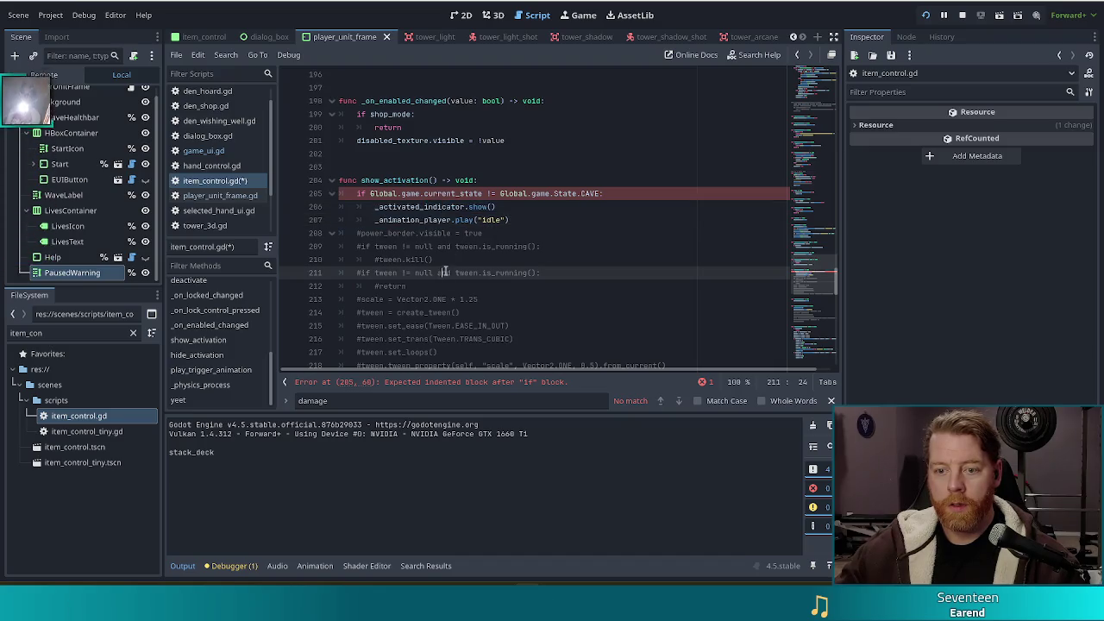
left_click(412, 233)
Delete the commented-out tween code on lines 208-218 and save the script.
scroll(445, 243, "down", 2)
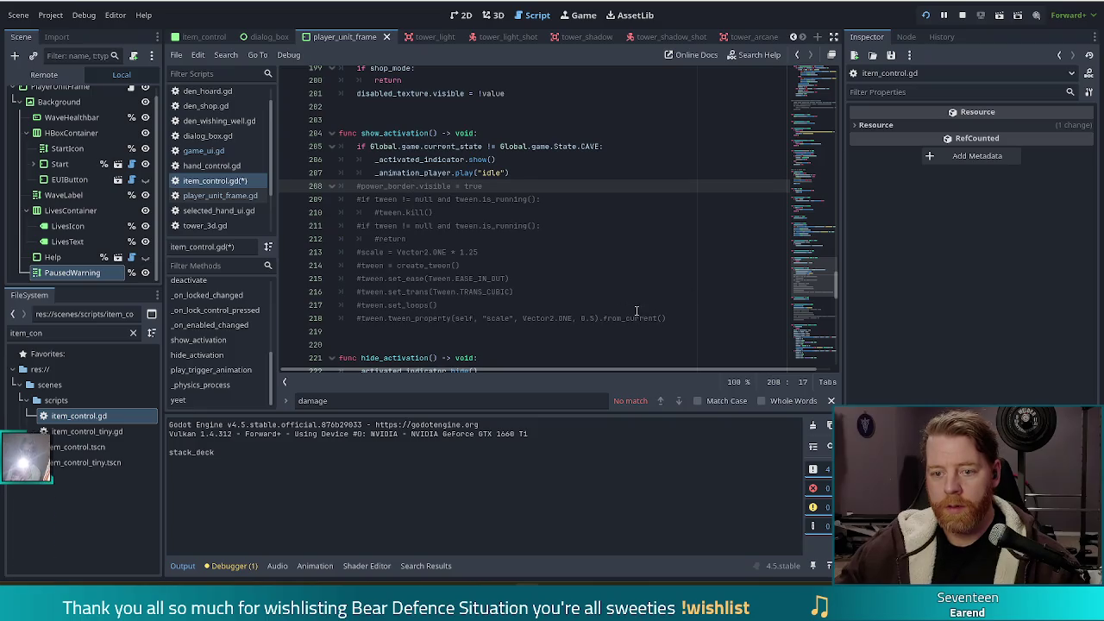
left_click_drag(673, 318, 647, 168)
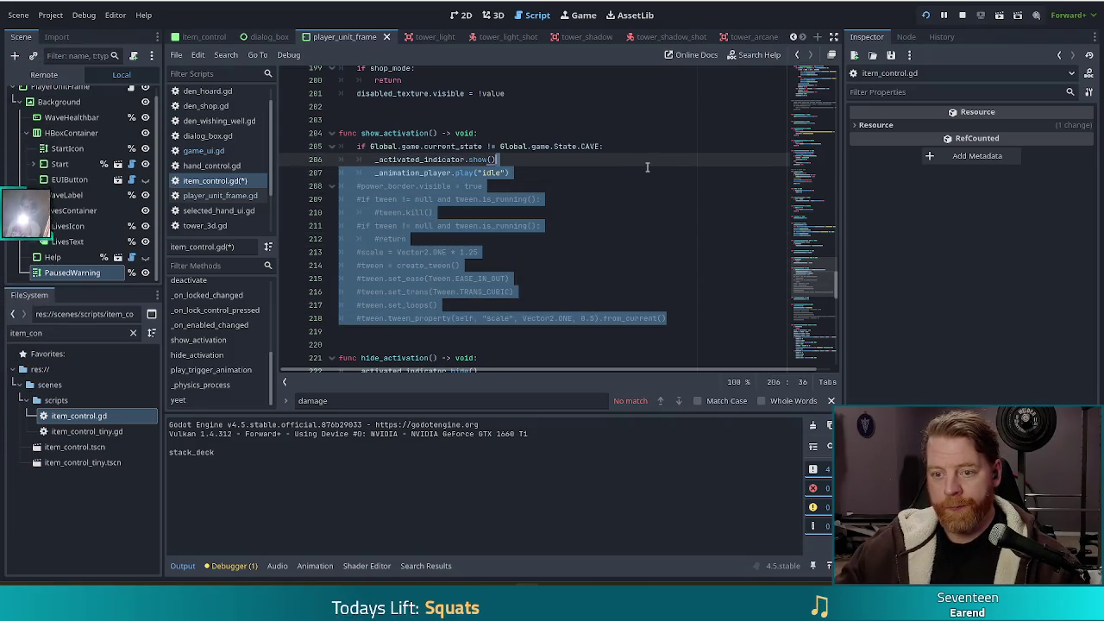
left_click(681, 315)
left_click(512, 172, "shift")
key("BackSpace")
key("ctrl+s")
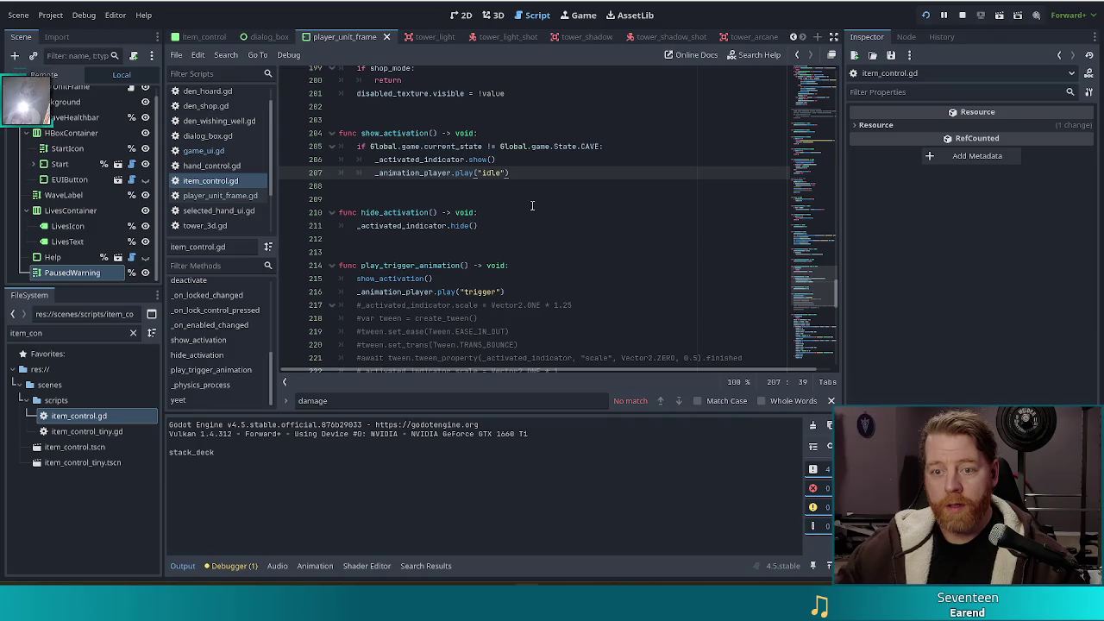
scroll(529, 211, "up", 8)
scroll(546, 216, "up", 4)
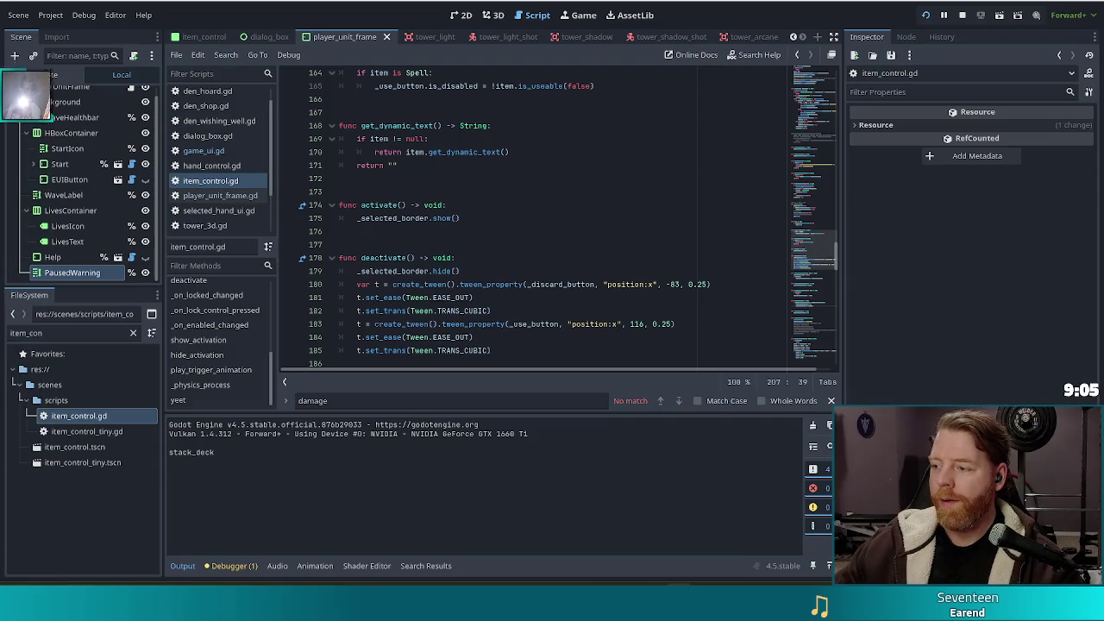
left_click(495, 262)
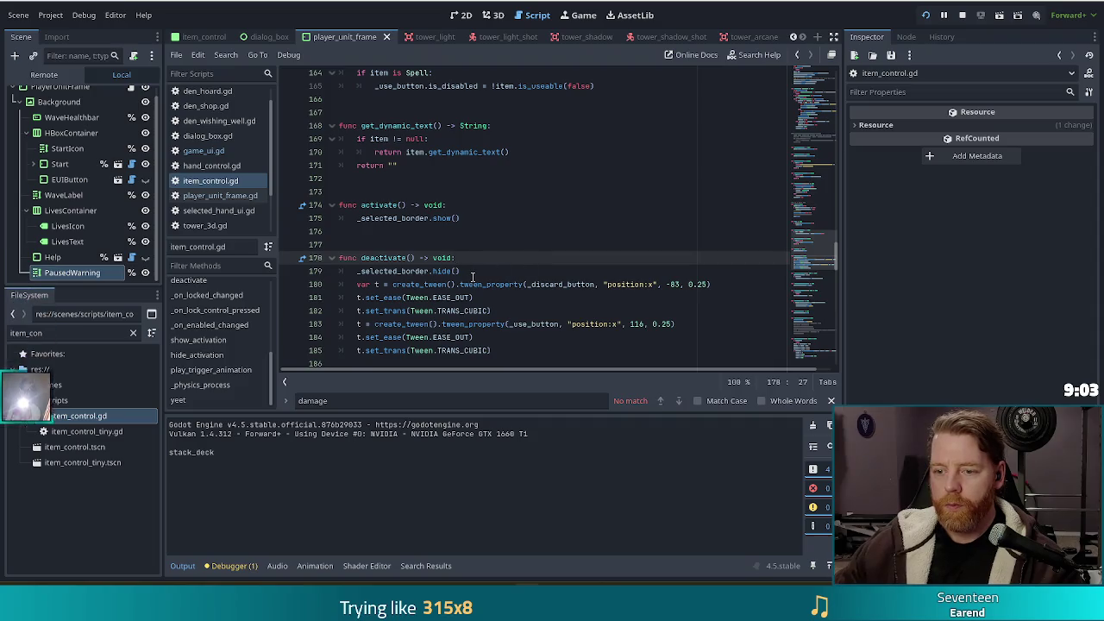
left_click(472, 274)
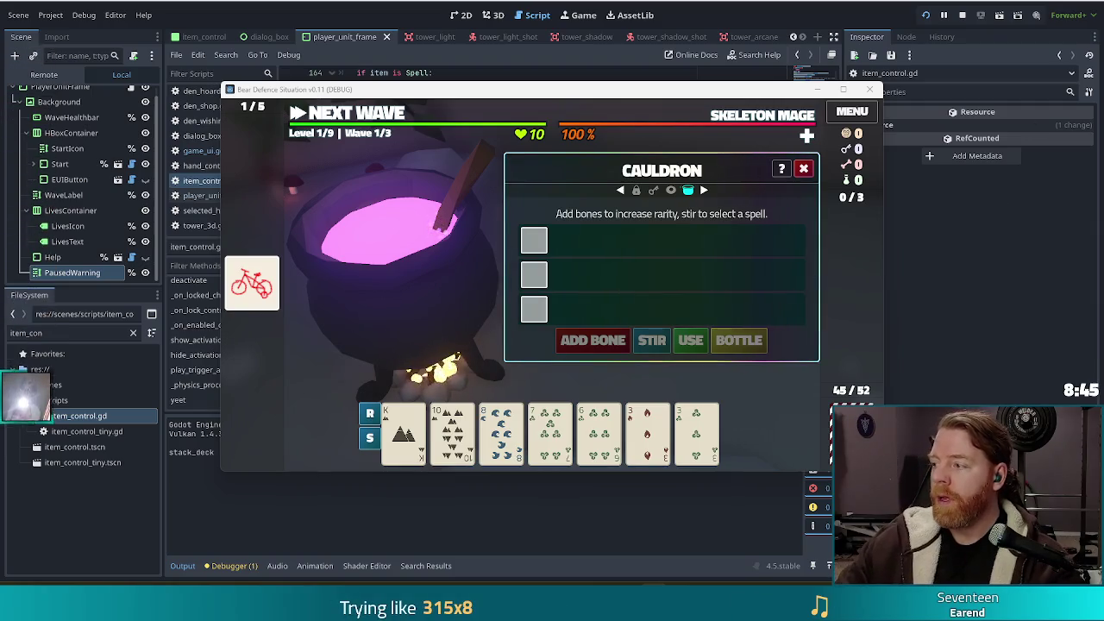
left_click(961, 15)
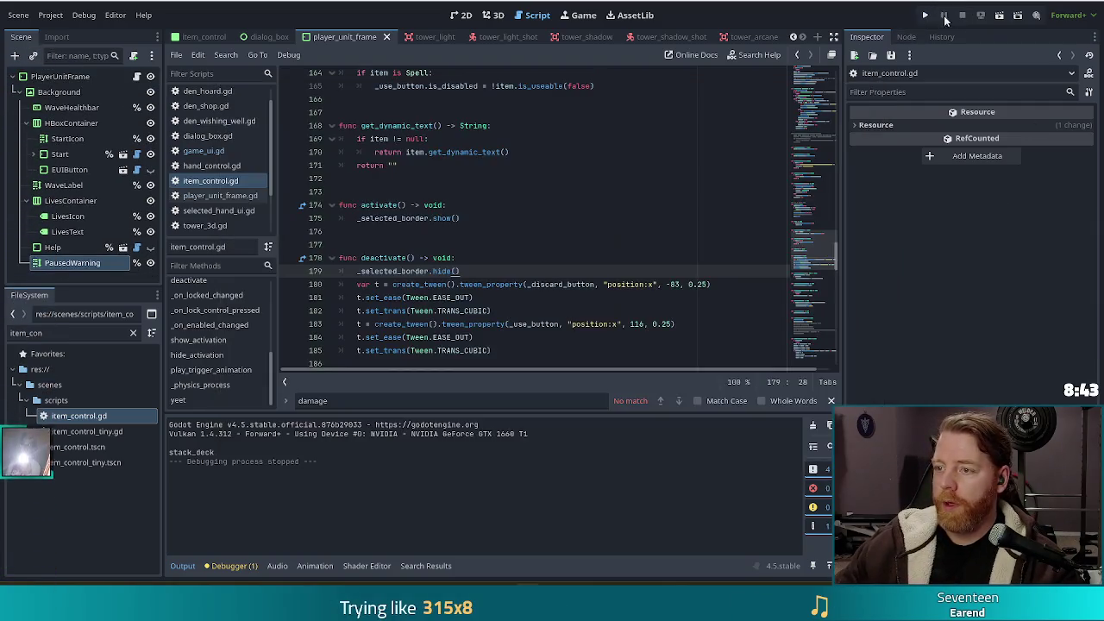
left_click(926, 16)
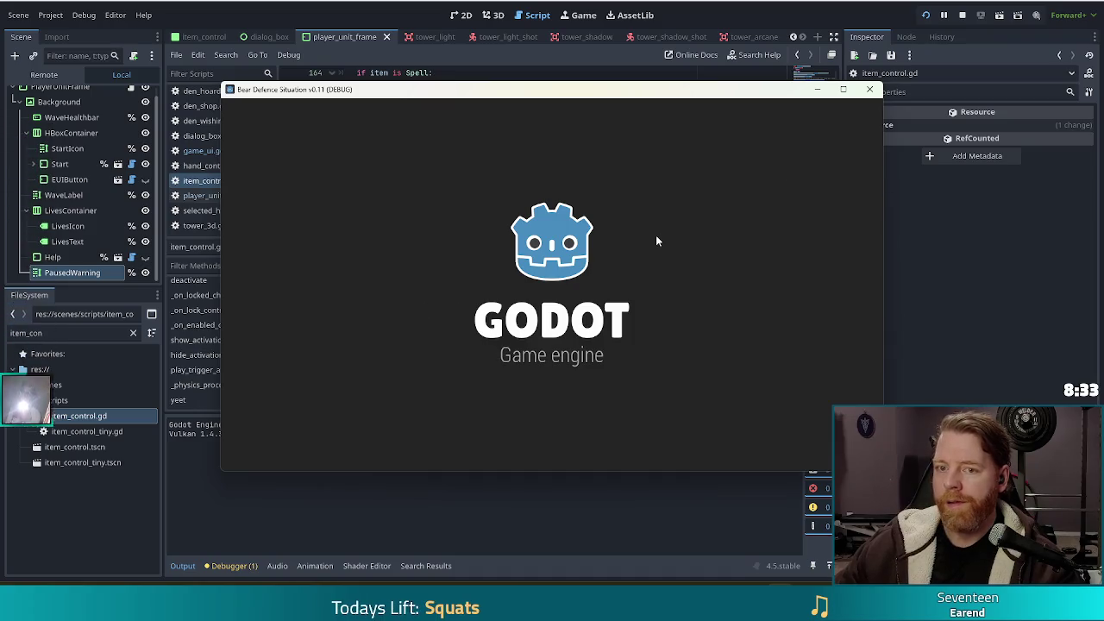
left_click(357, 299)
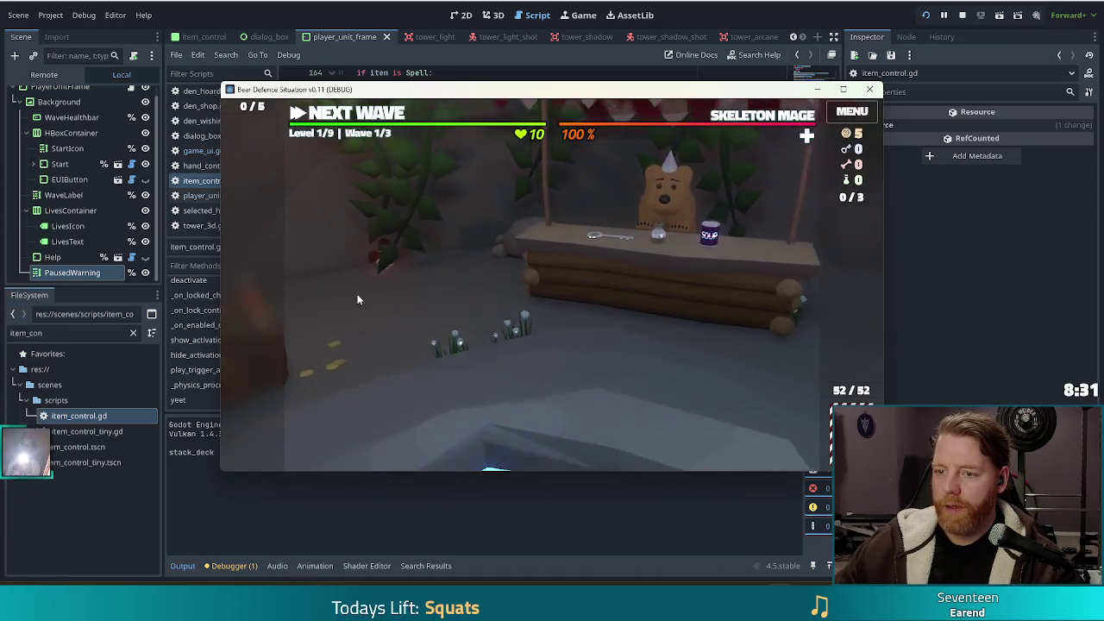
left_click(927, 16)
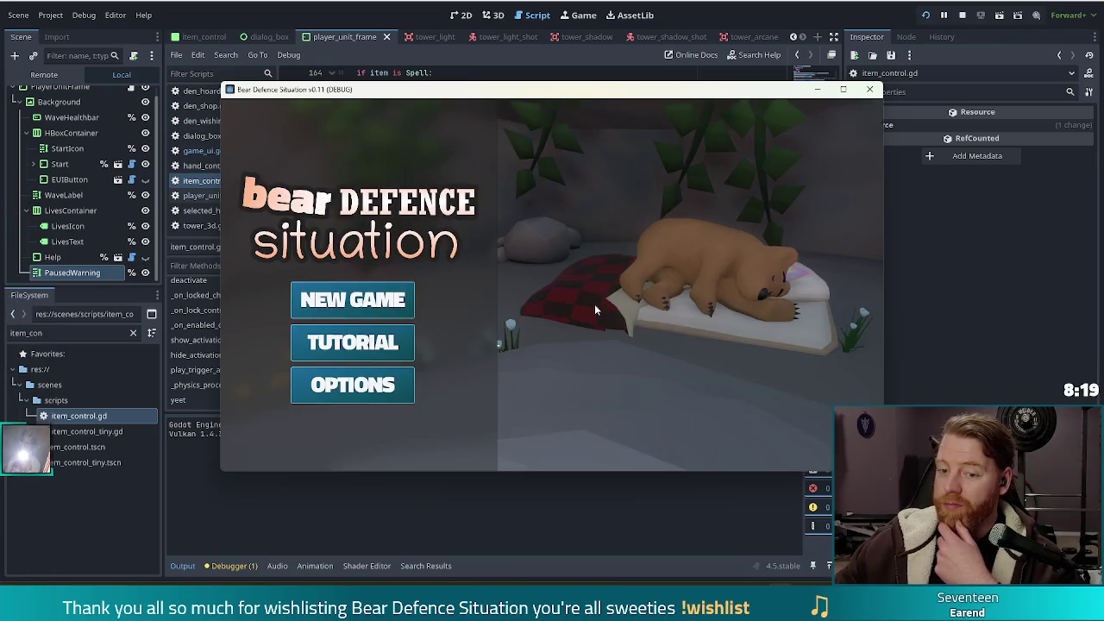
left_click(380, 346)
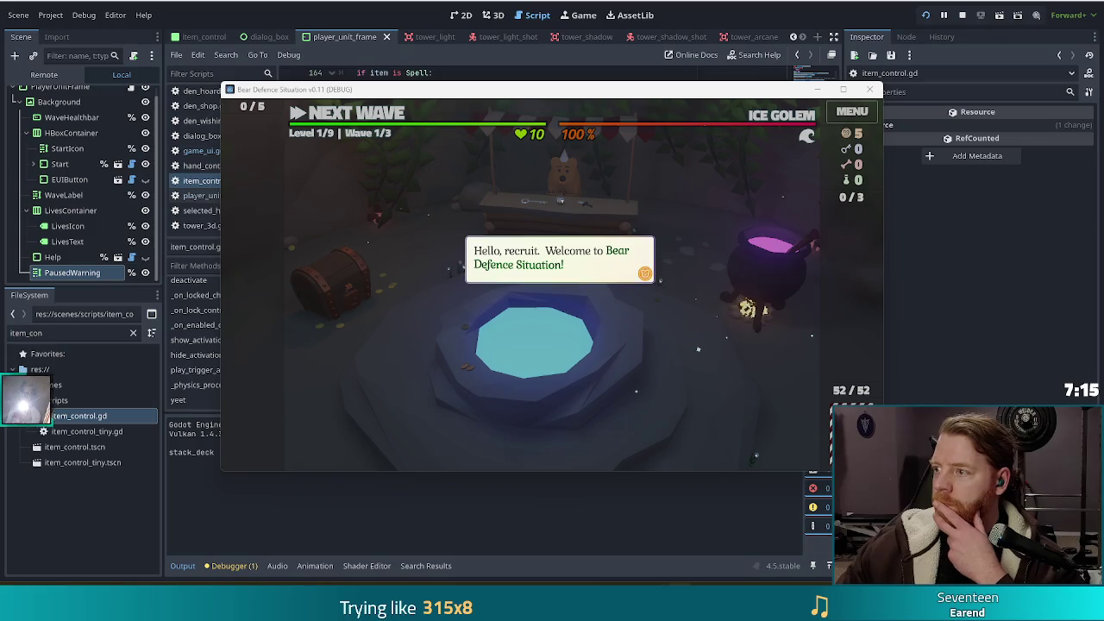
left_click(594, 183)
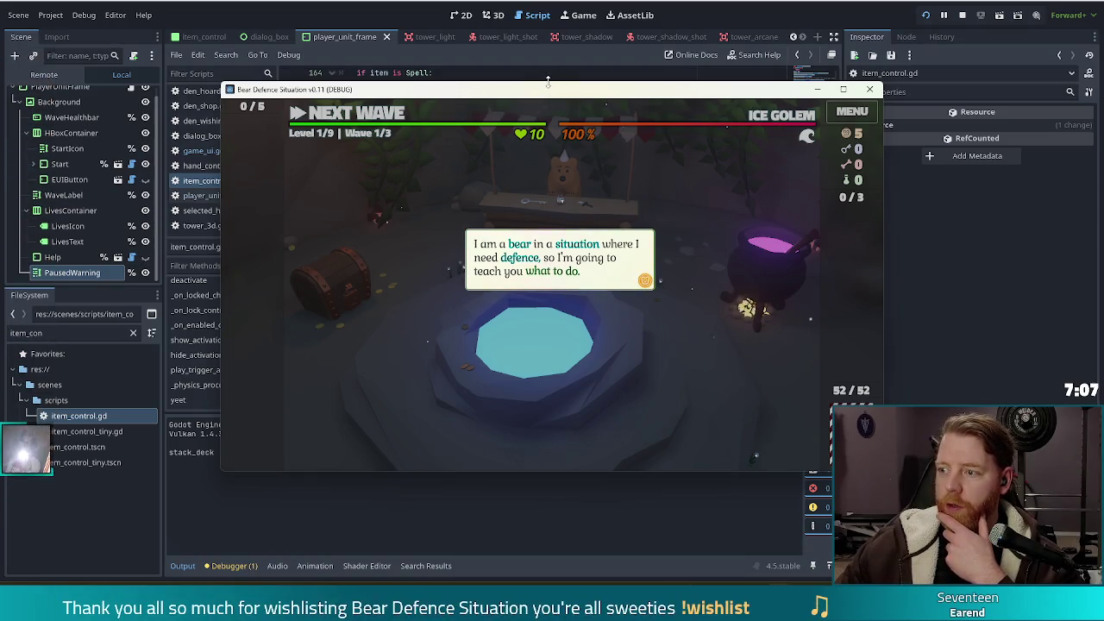
key("F8")
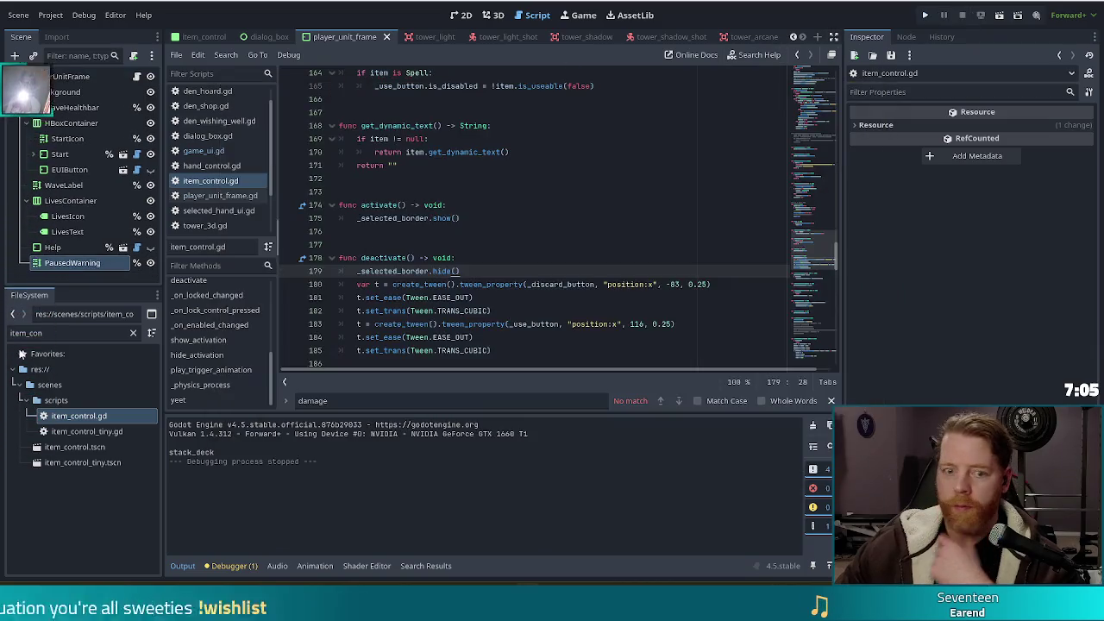
Filter the FileSystem for 'group' and open enemy_group.gd at the boss export line.
double_click(57, 333)
type("group")
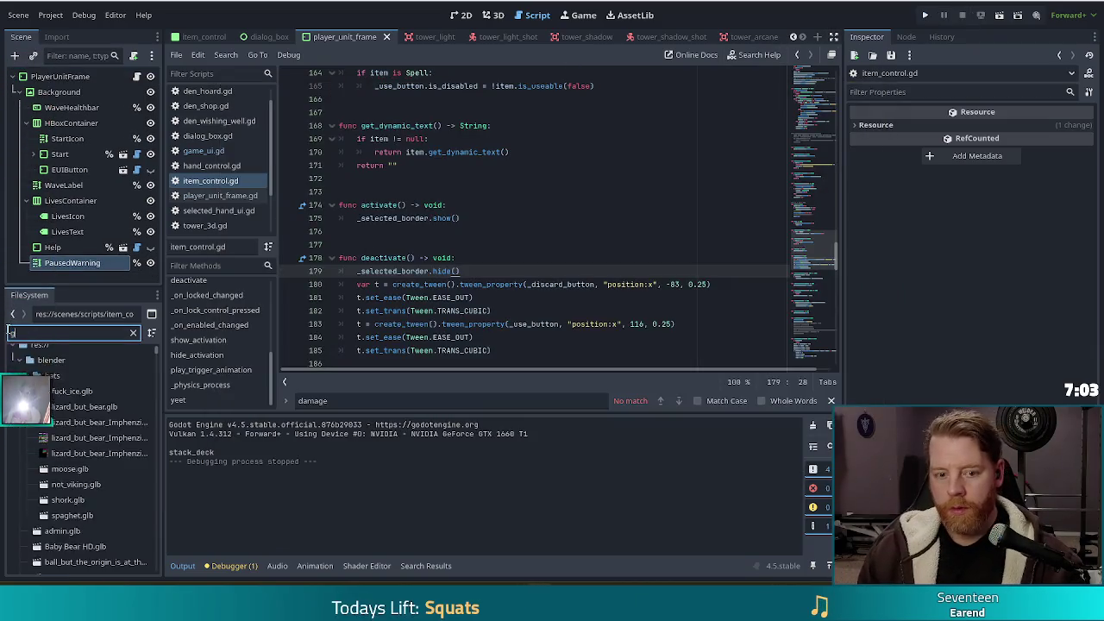
double_click(88, 432)
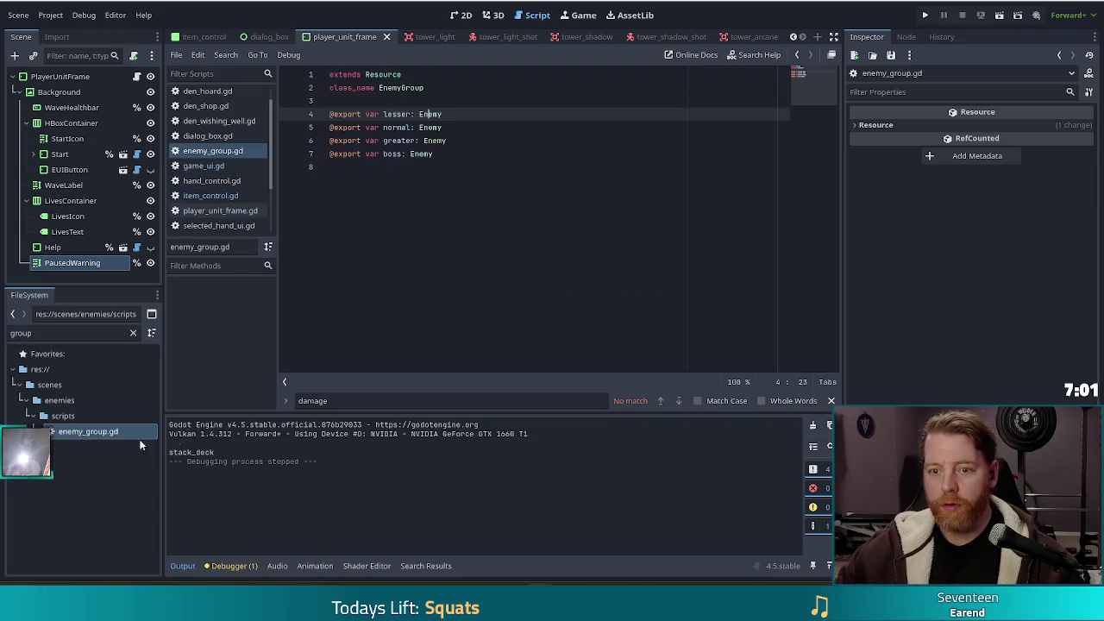
left_click(476, 156)
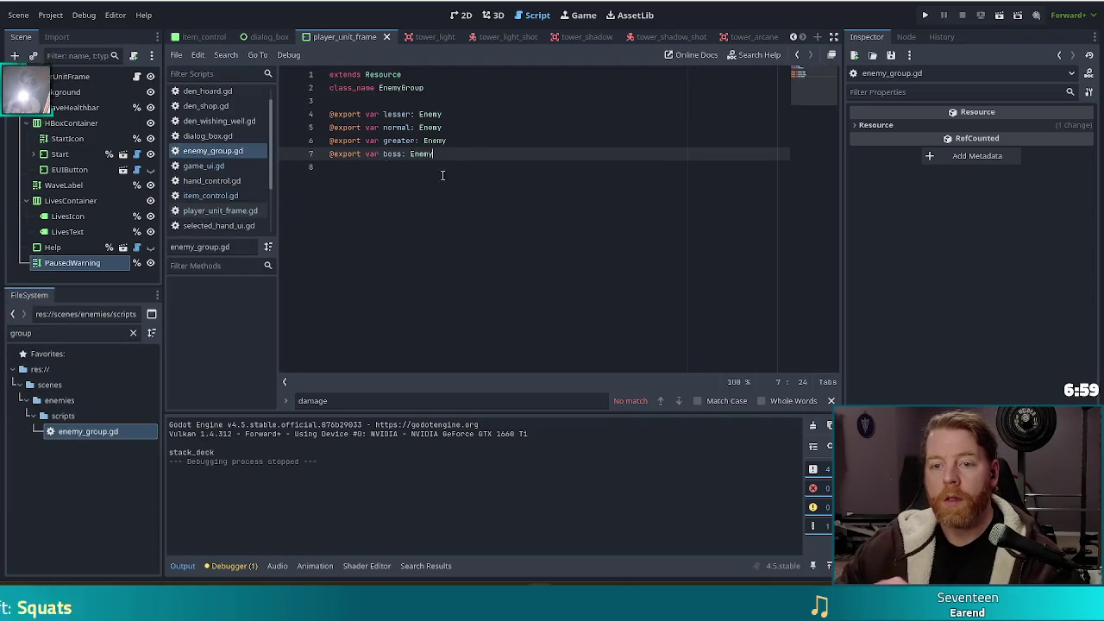